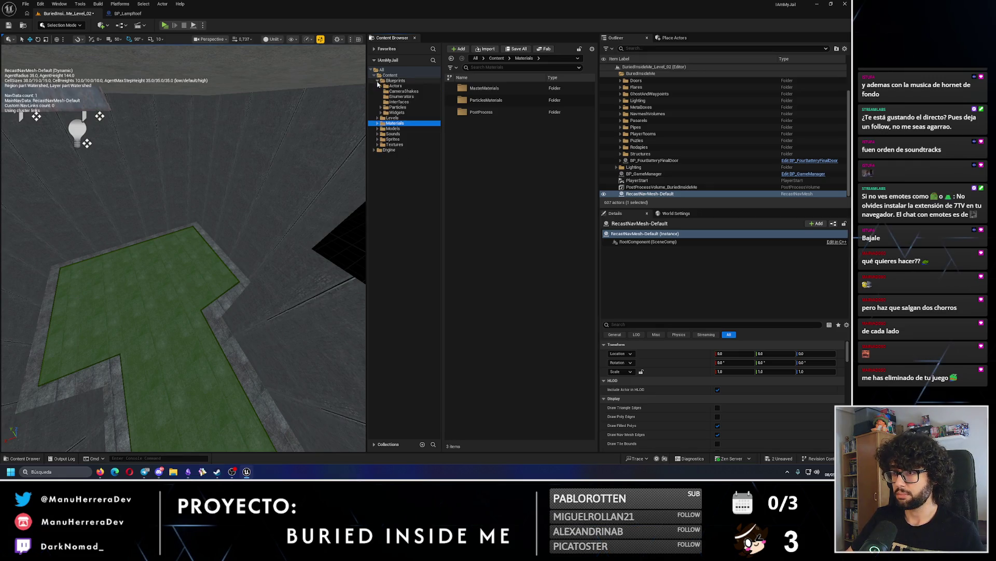
- Drag the TableSmallBunker static mesh from Models > TableSmallBunker > Model onto the green bunker floor
{"action": "left_click", "coordinate": [380, 86]}
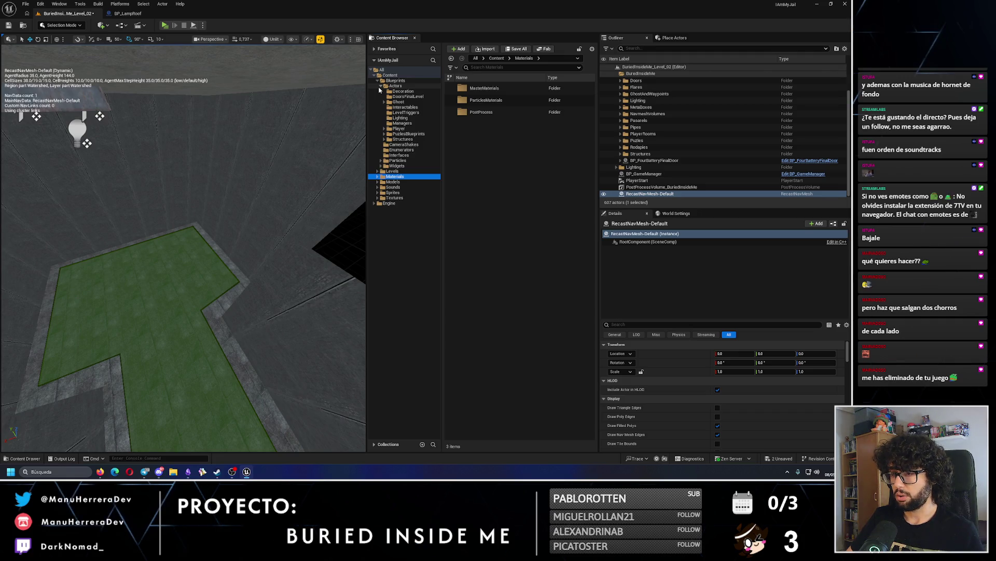
{"action": "left_click", "coordinate": [379, 87]}
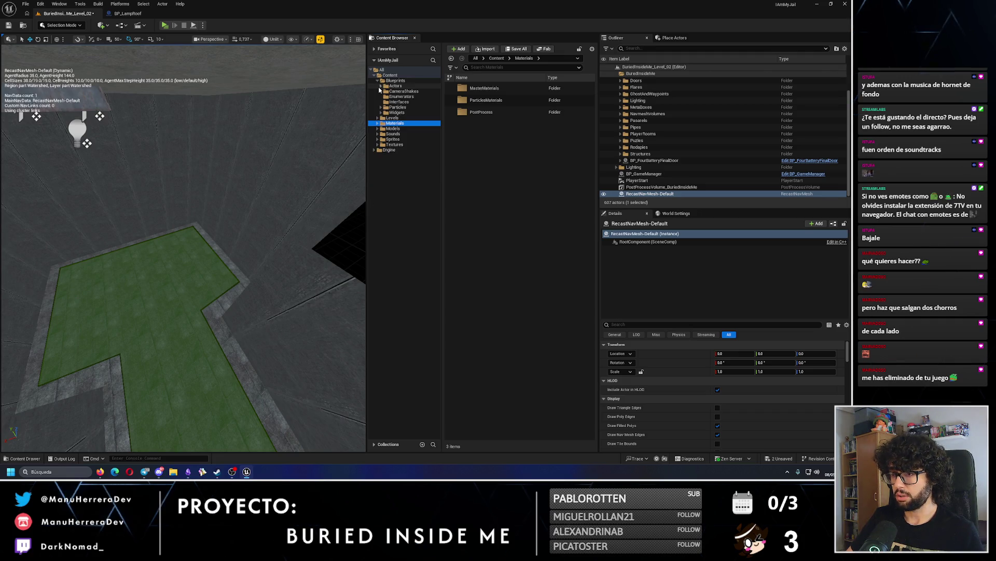
{"action": "left_click", "coordinate": [377, 129]}
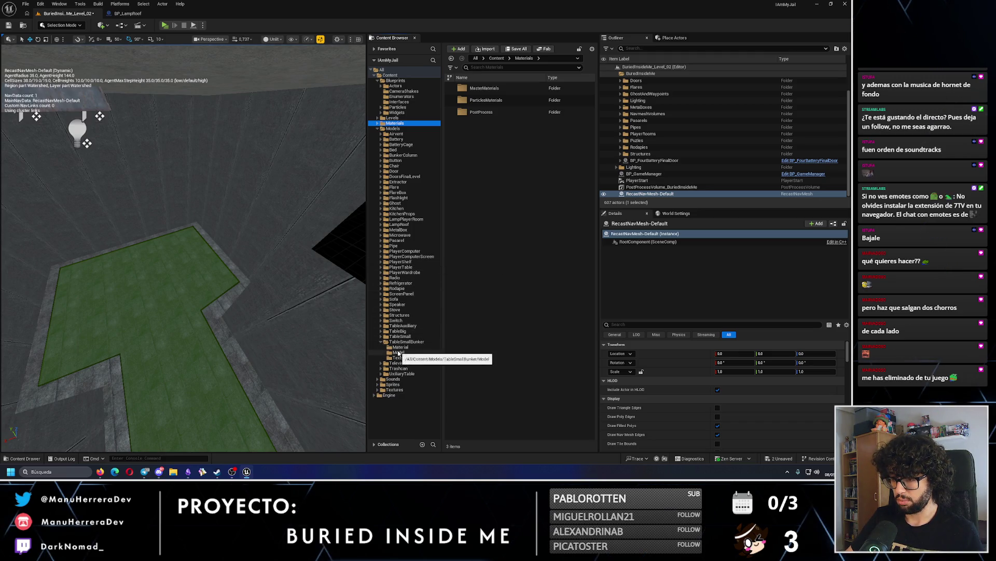
{"action": "left_click", "coordinate": [399, 353]}
{"action": "left_click_drag", "start_coordinate": [486, 88], "coordinate": [142, 249]}
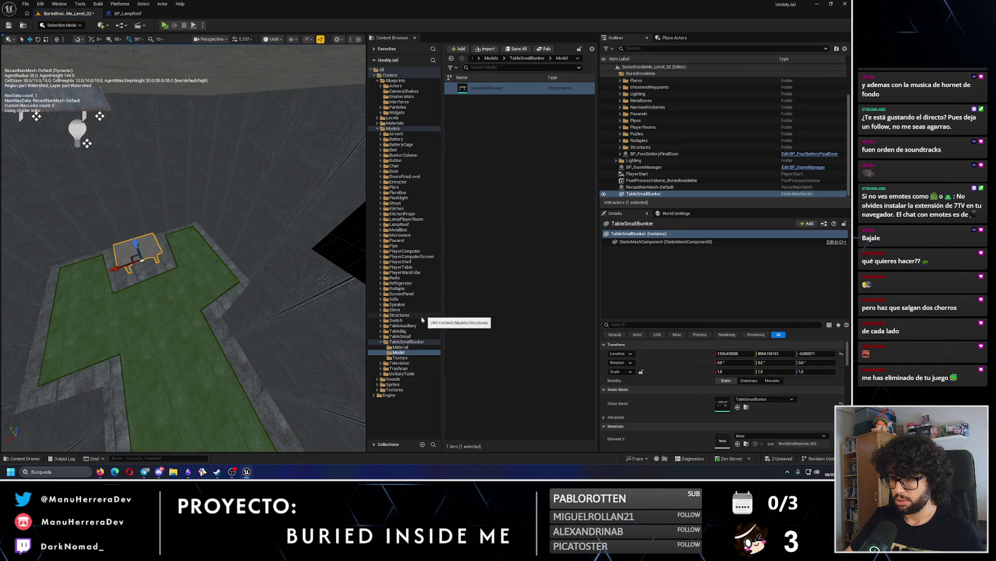
- Apply the ML_TableSmallBunker material to the table's Element 0 slot
{"action": "left_click", "coordinate": [401, 347]}
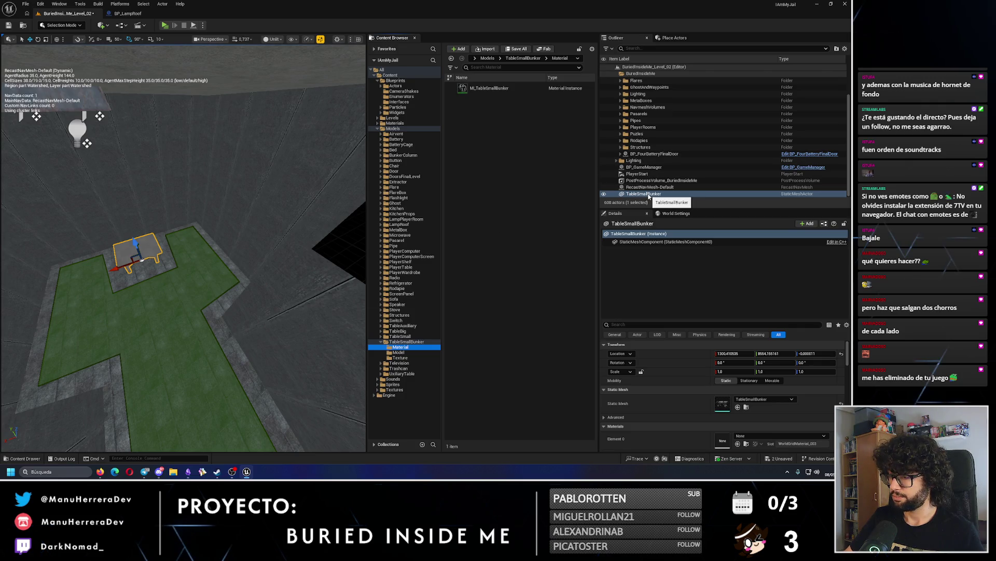
{"action": "scroll", "coordinate": [736, 374], "scroll_direction": "down", "scroll_amount": 2}
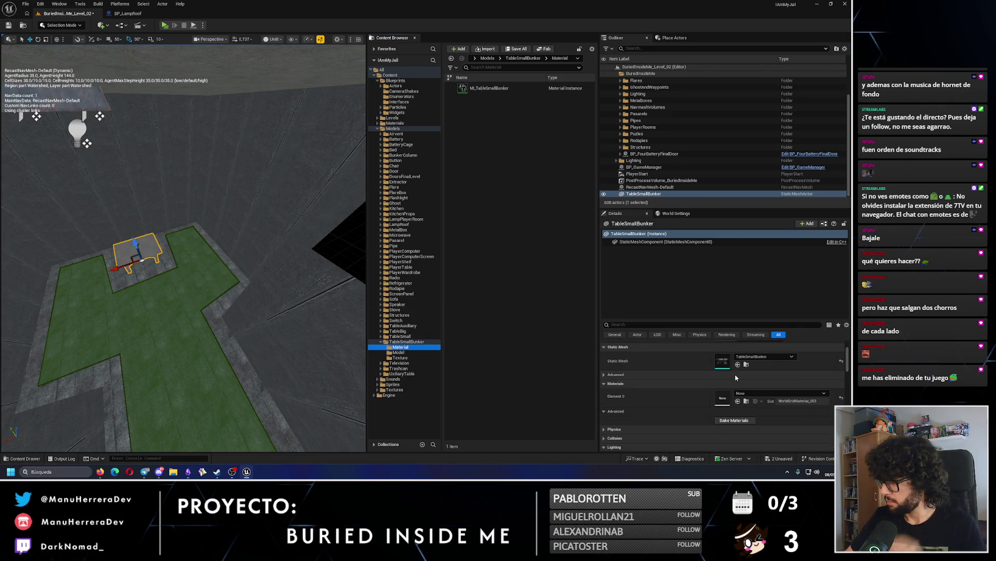
{"action": "mouse_move", "coordinate": [489, 88]}
{"action": "left_mouse_down"}
{"action": "mouse_move", "coordinate": [312, 160]}
{"action": "mouse_move", "coordinate": [189, 260]}
{"action": "mouse_move", "coordinate": [209, 267]}
{"action": "left_mouse_up"}
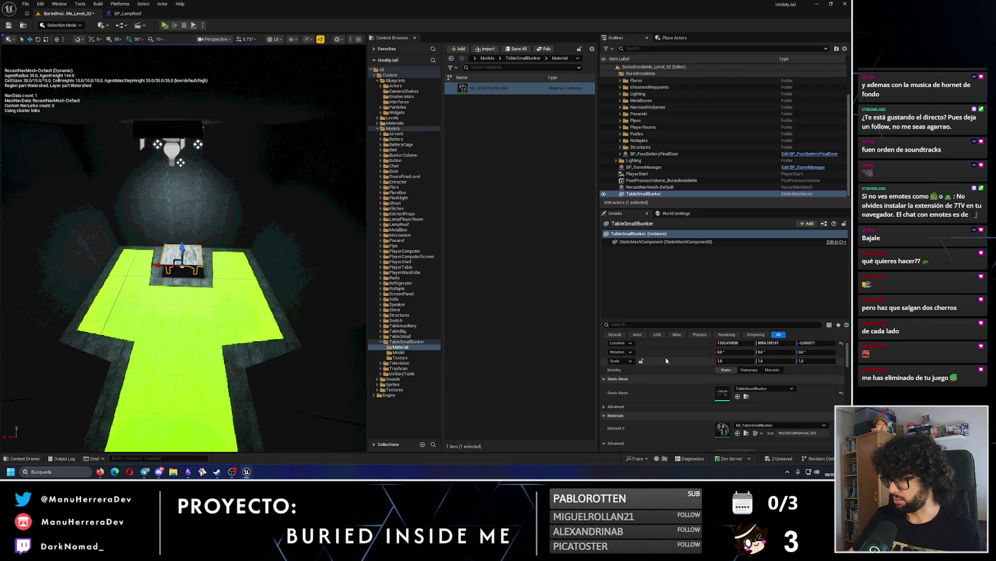
- Move the table to Location X 1300 and slide it along Y
{"action": "key", "text": "Return"}
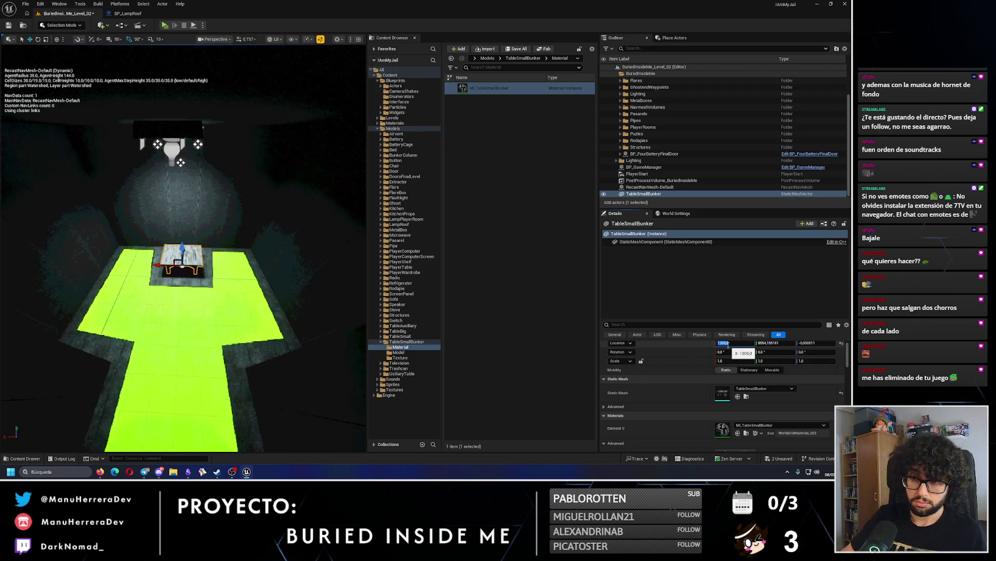
{"action": "key", "text": "f"}
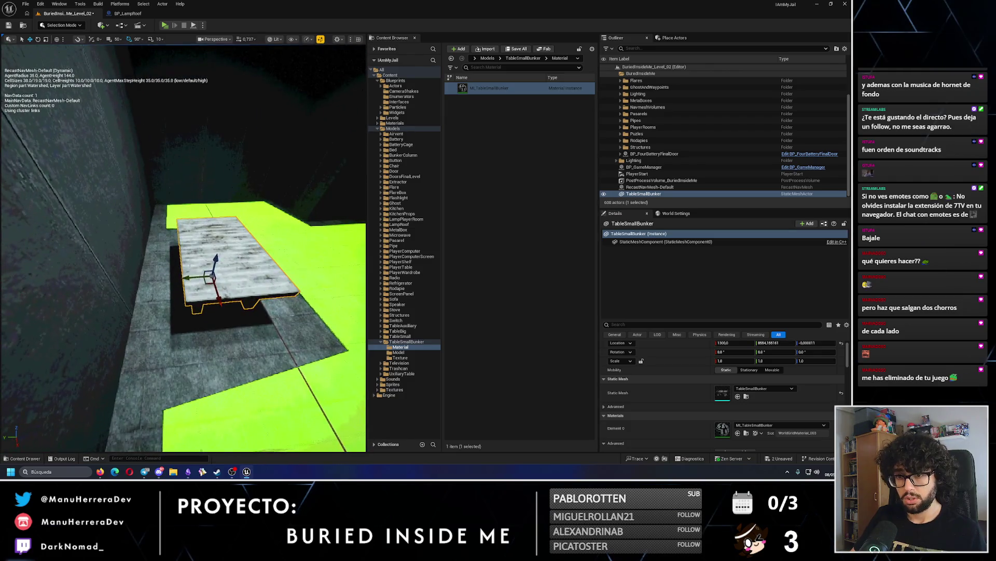
{"action": "mouse_move", "coordinate": [191, 277]}
{"action": "left_mouse_down"}
{"action": "mouse_move", "coordinate": [140, 285]}
{"action": "mouse_move", "coordinate": [155, 260]}
{"action": "mouse_move", "coordinate": [135, 292]}
{"action": "left_mouse_up"}
{"action": "left_click", "coordinate": [135, 292]}
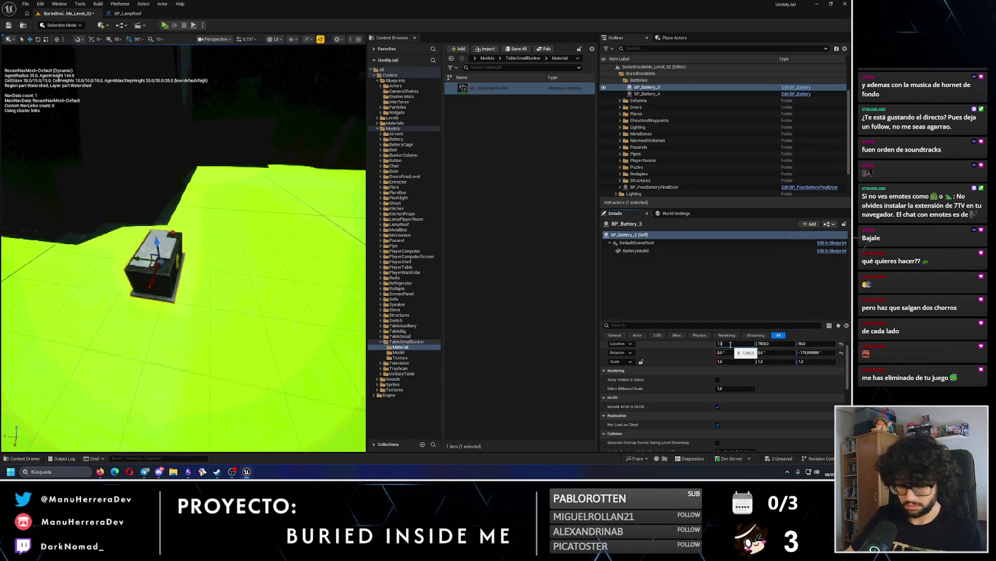
- Set BP_Battery_3's Location X to 1300 so it rests on the table
{"action": "key", "text": "Return"}
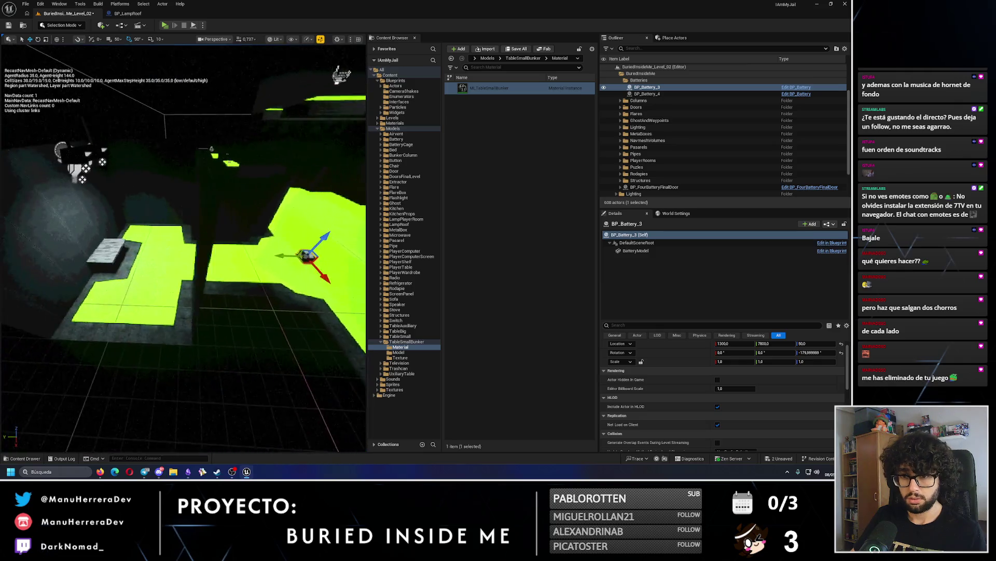
{"action": "left_click_drag", "start_coordinate": [288, 254], "coordinate": [299, 253]}
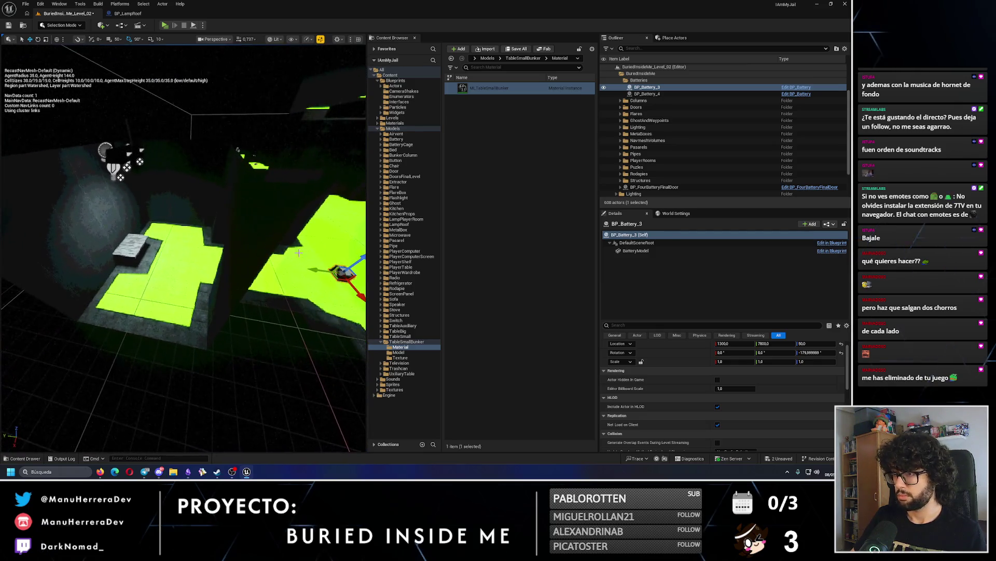
{"action": "key", "text": "f"}
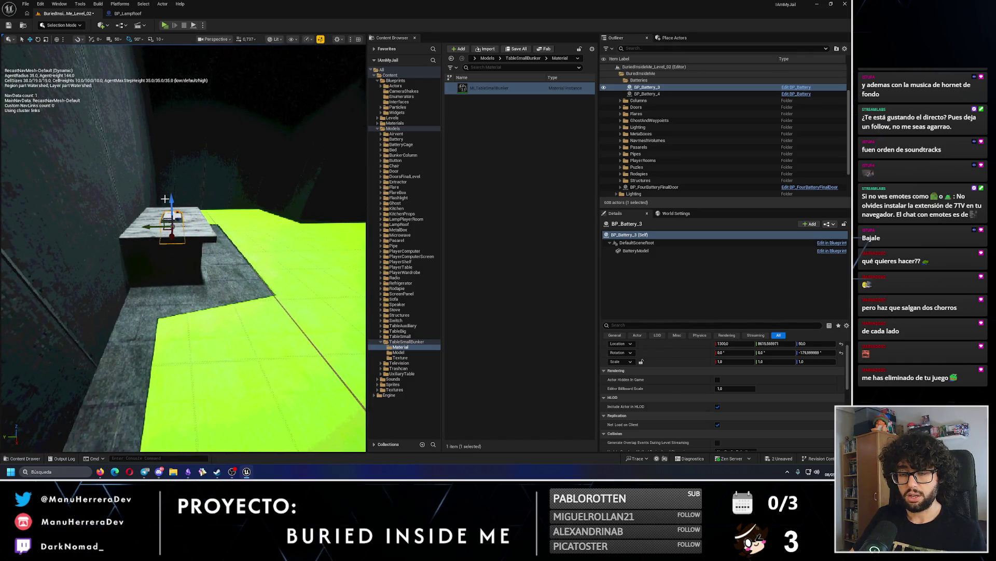
{"action": "mouse_move", "coordinate": [183, 249]}
{"action": "left_mouse_down"}
{"action": "mouse_move", "coordinate": [156, 250]}
{"action": "mouse_move", "coordinate": [170, 173]}
{"action": "left_mouse_up"}
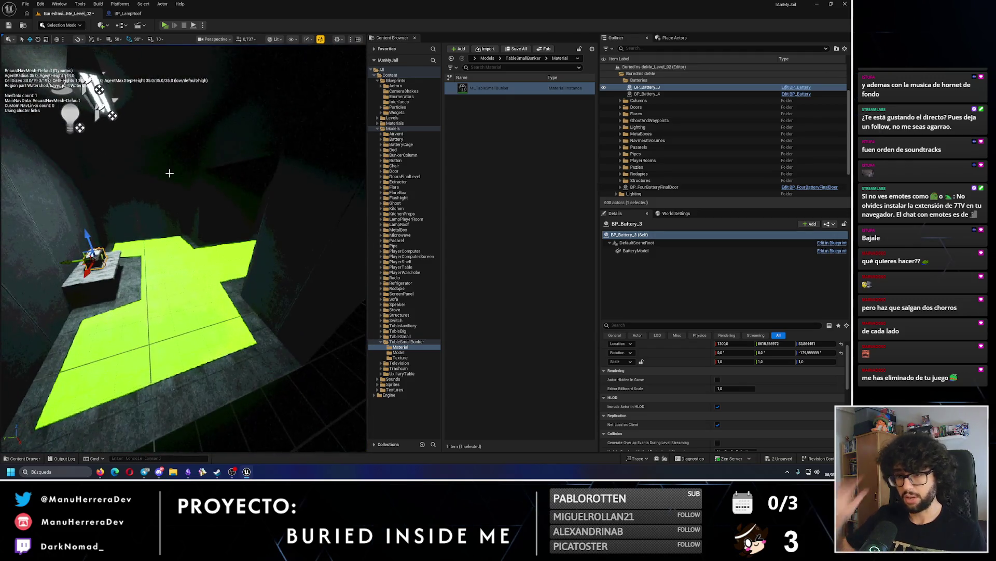
- Save the level and start a standalone game preview
{"action": "left_click", "coordinate": [9, 25]}
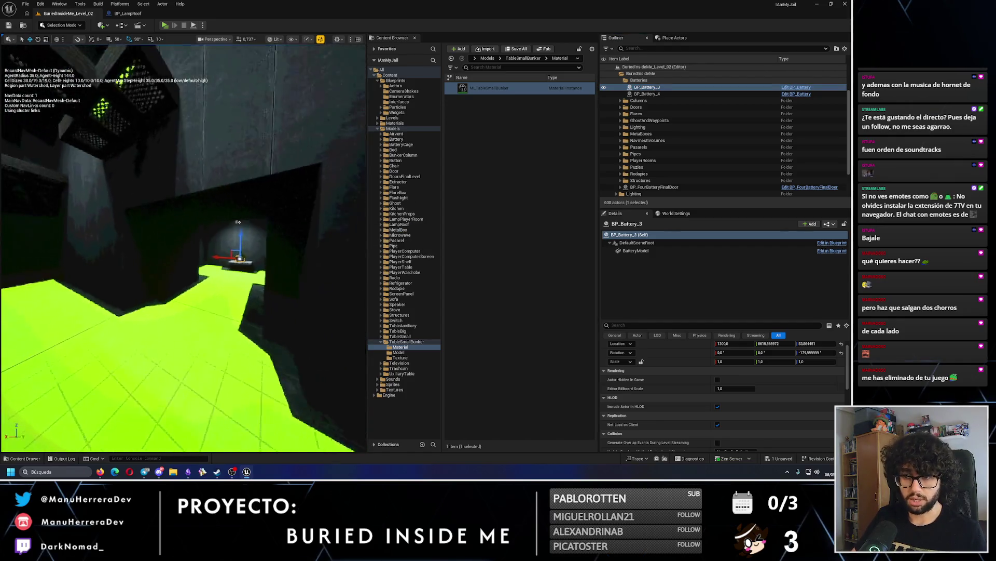
{"action": "left_click_drag", "start_coordinate": [206, 156], "coordinate": [206, 12]}
{"action": "key", "text": "alt+p"}
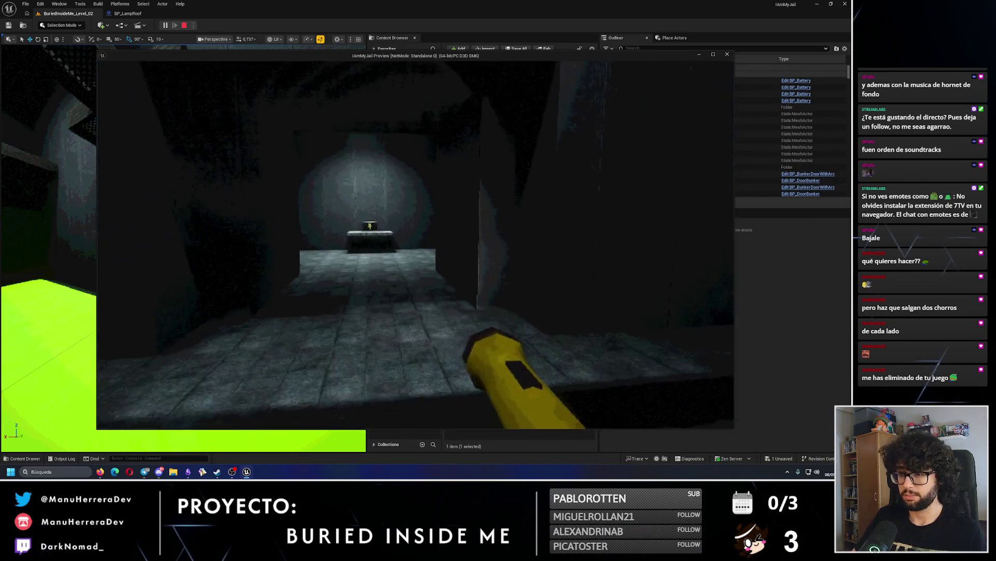
- Walk forward to the table and pick up the battery
{"action": "key", "text": "w"}
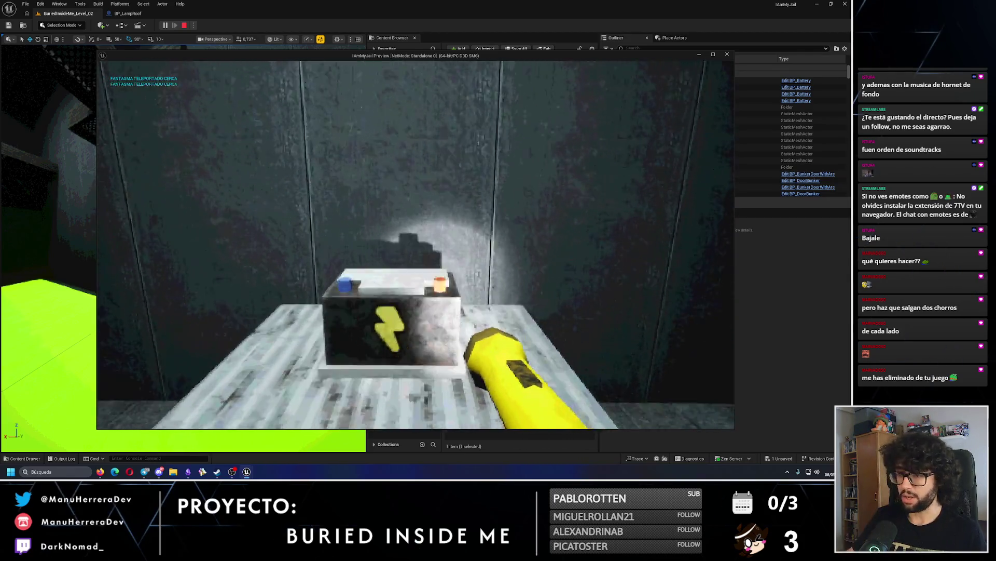
{"action": "key", "text": "e"}
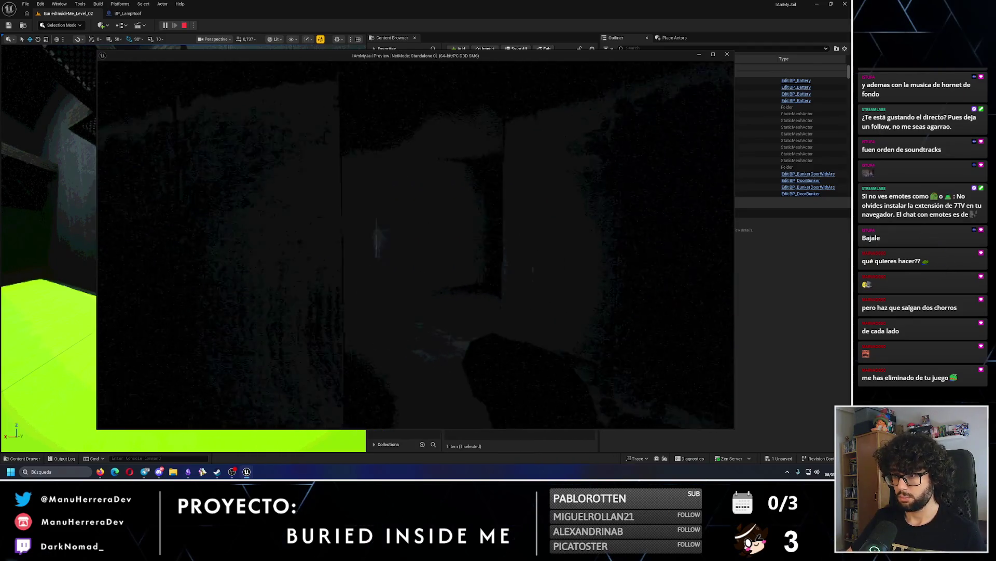
- Sprint through the bunker corridors past the lit doorways to the wall with the note
{"action": "key", "text": "shift"}
{"action": "key", "text": "shift+w"}
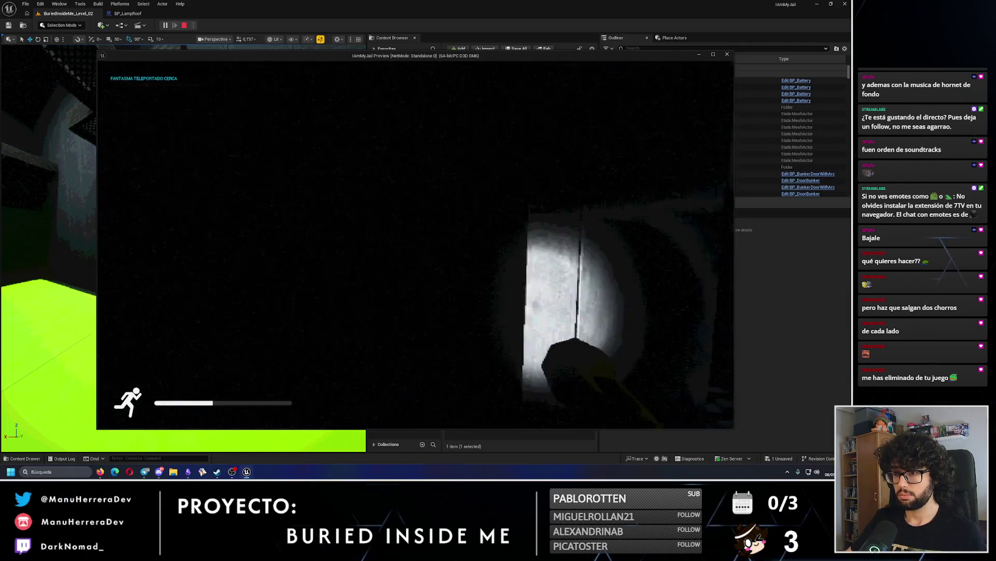
{"action": "key", "text": "shift+w"}
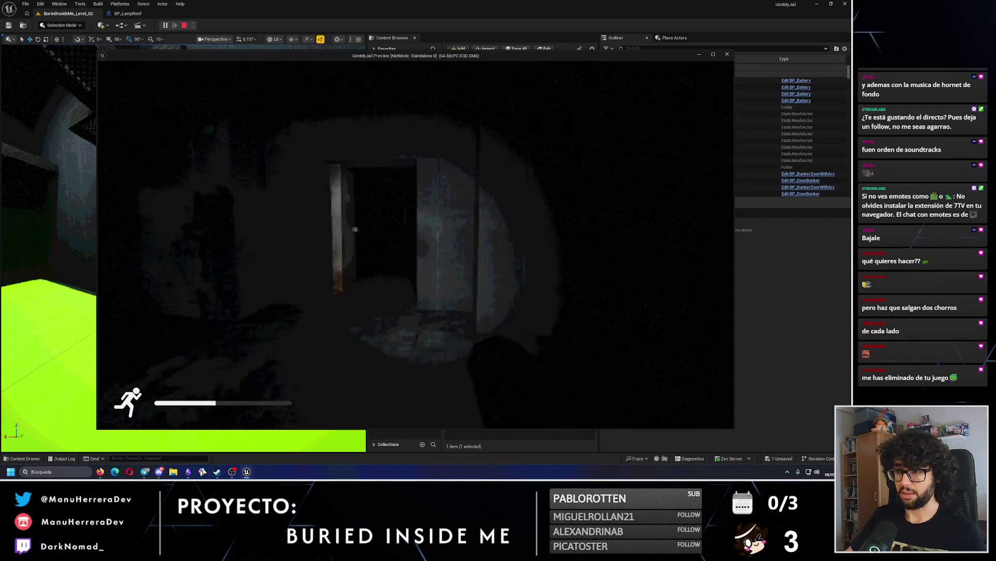
{"action": "key", "text": "shift+w"}
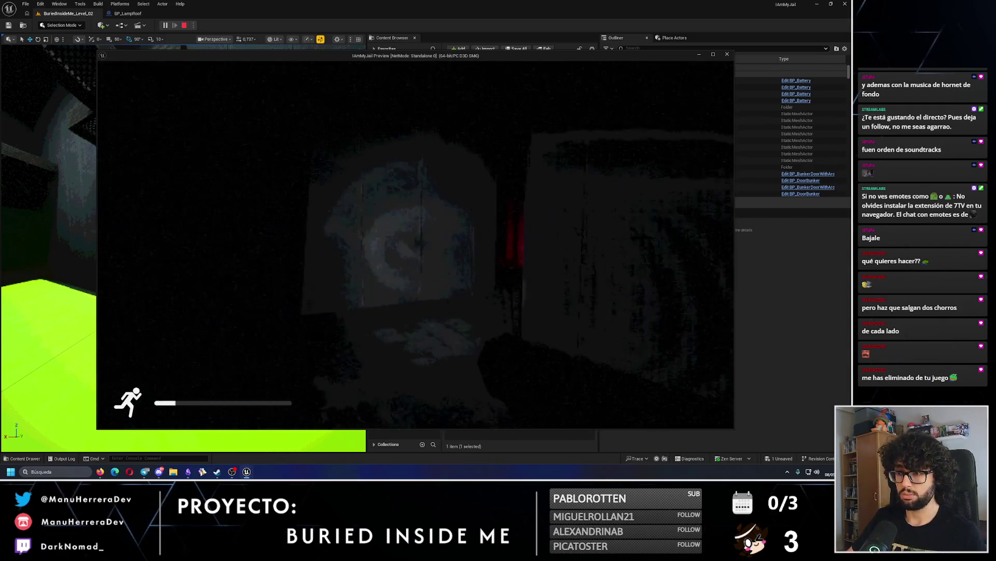
{"action": "key", "text": "shift+w"}
{"action": "key", "text": "w"}
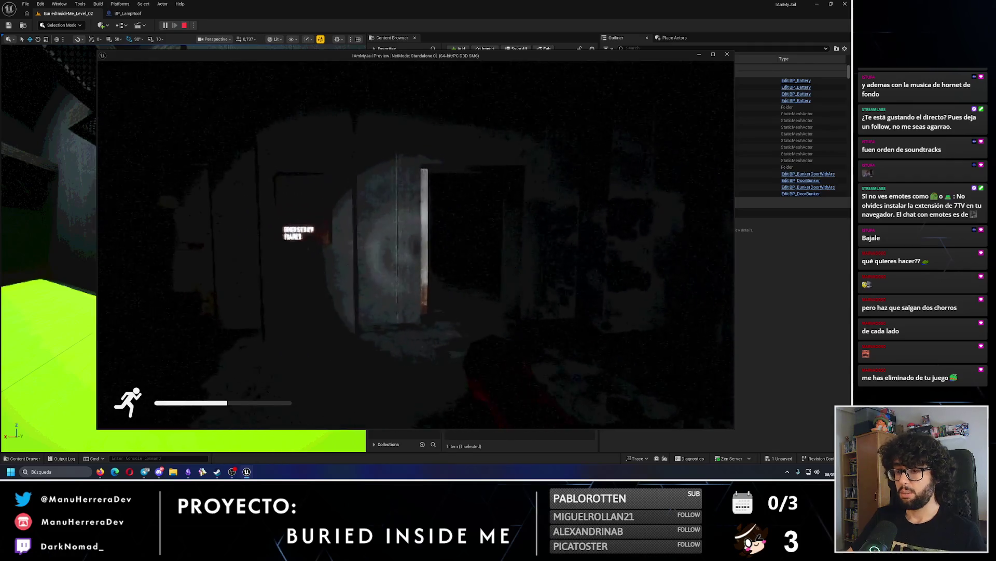
{"action": "key", "text": "shift+w"}
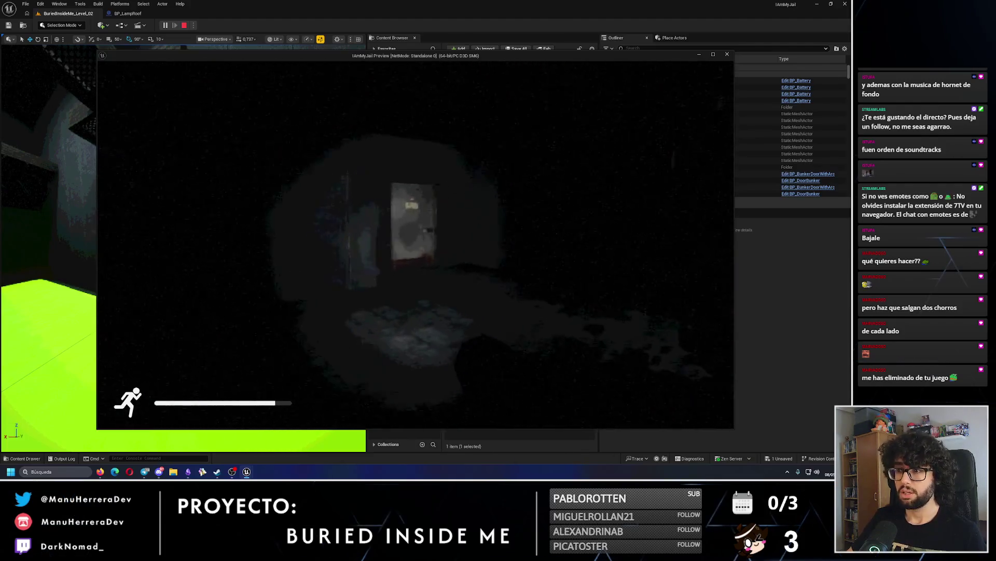
{"action": "key", "text": "shift+w"}
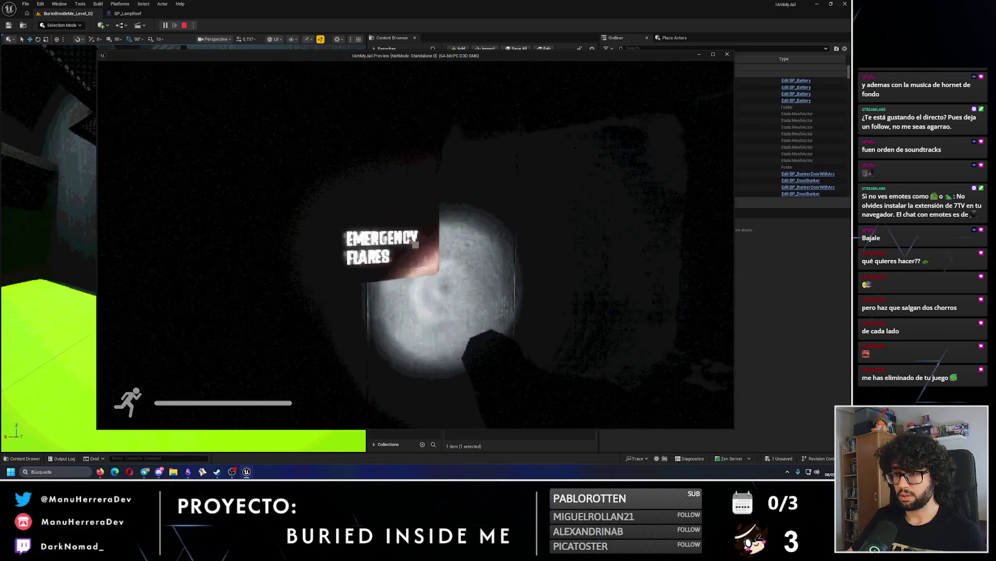
- Open the Emergency Flares cabinet, then stop the preview with Esc
{"action": "key", "text": "e"}
{"action": "key", "text": "e"}
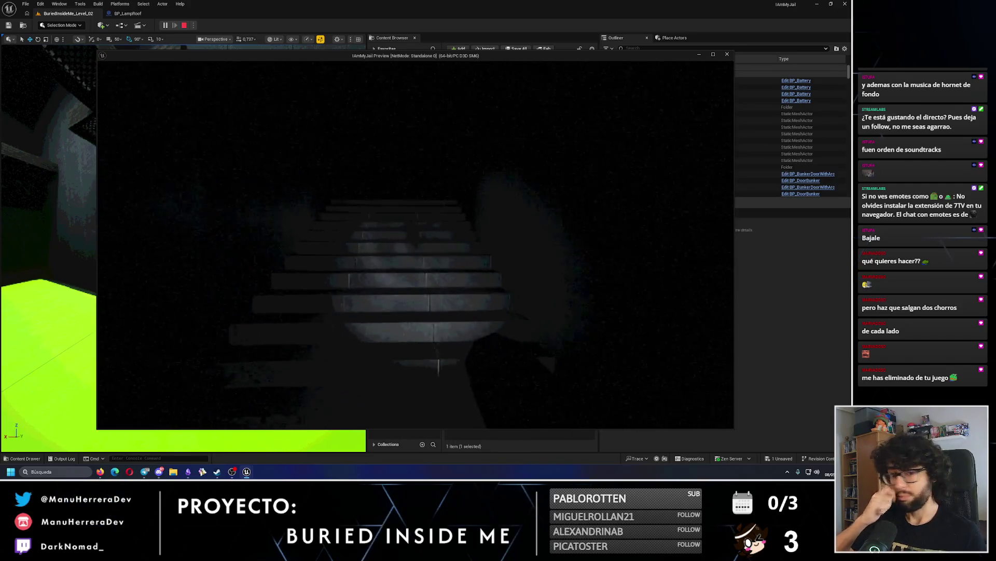
{"action": "key", "text": "shift"}
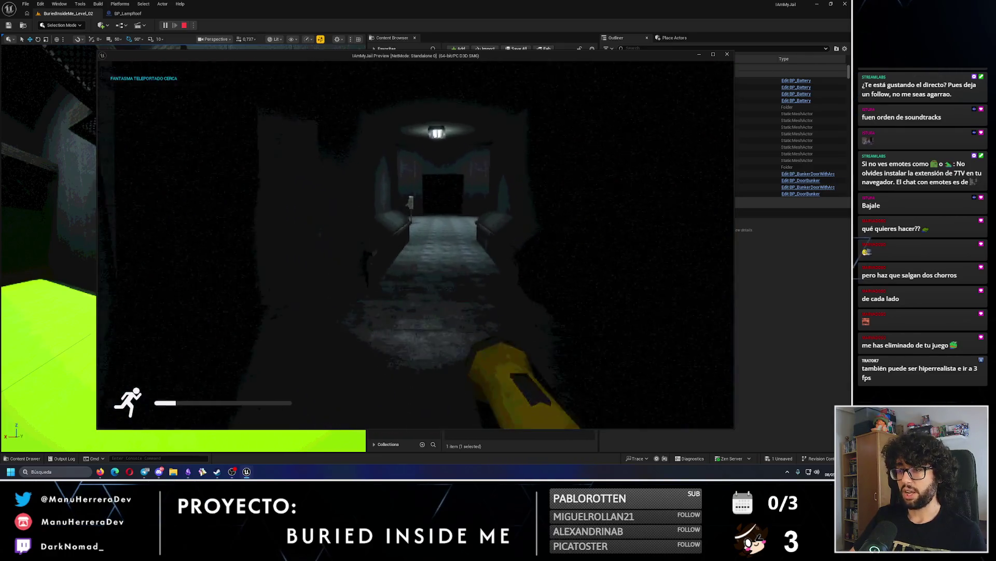
{"action": "key", "text": "Escape"}
- Rename the original table to TableSmallBunker_1
{"action": "scroll", "coordinate": [183, 248], "scroll_direction": "down", "scroll_amount": 5}
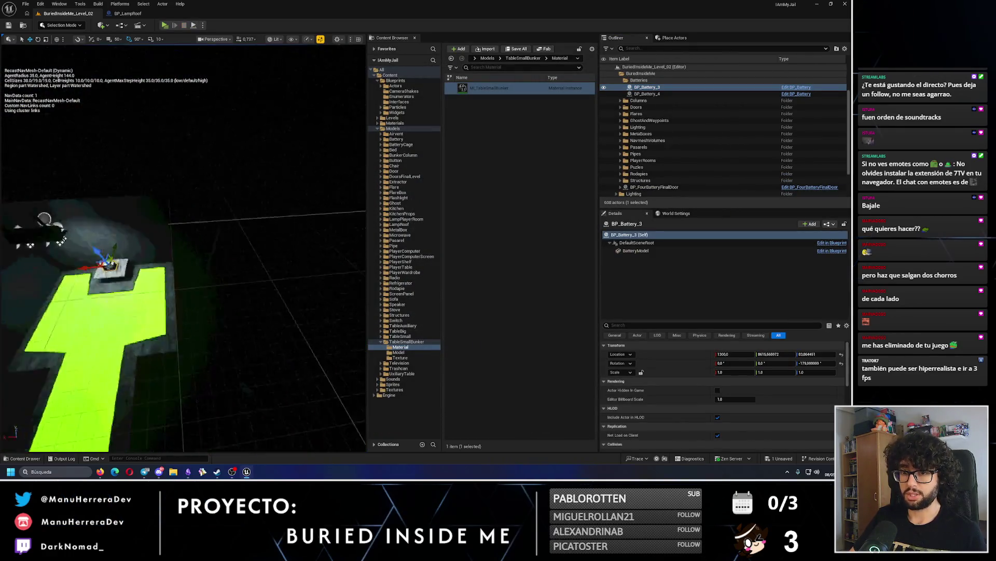
{"action": "scroll", "coordinate": [323, 151], "scroll_direction": "down", "scroll_amount": 5}
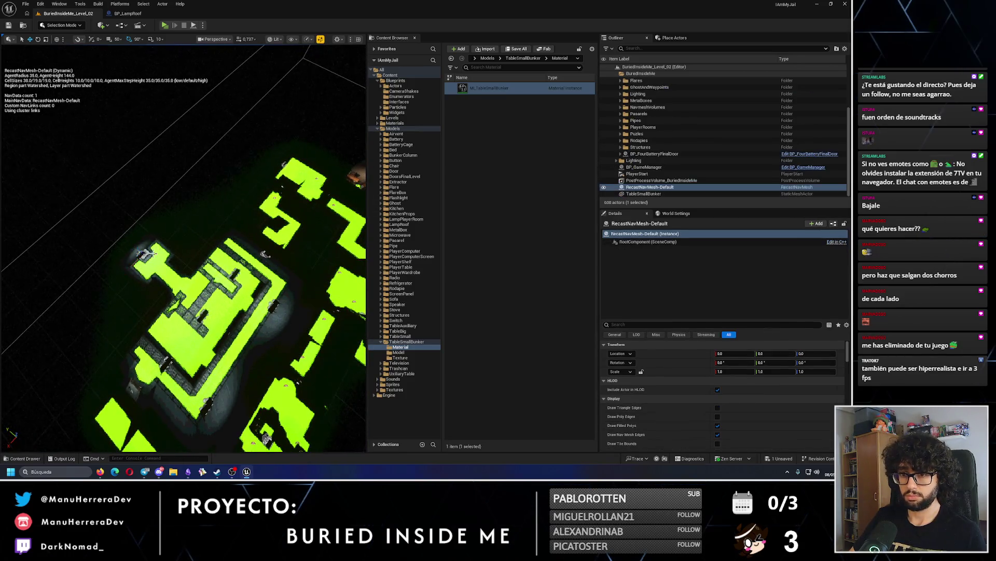
{"action": "scroll", "coordinate": [681, 156], "scroll_direction": "down", "scroll_amount": 2}
{"action": "left_click", "coordinate": [681, 187]}
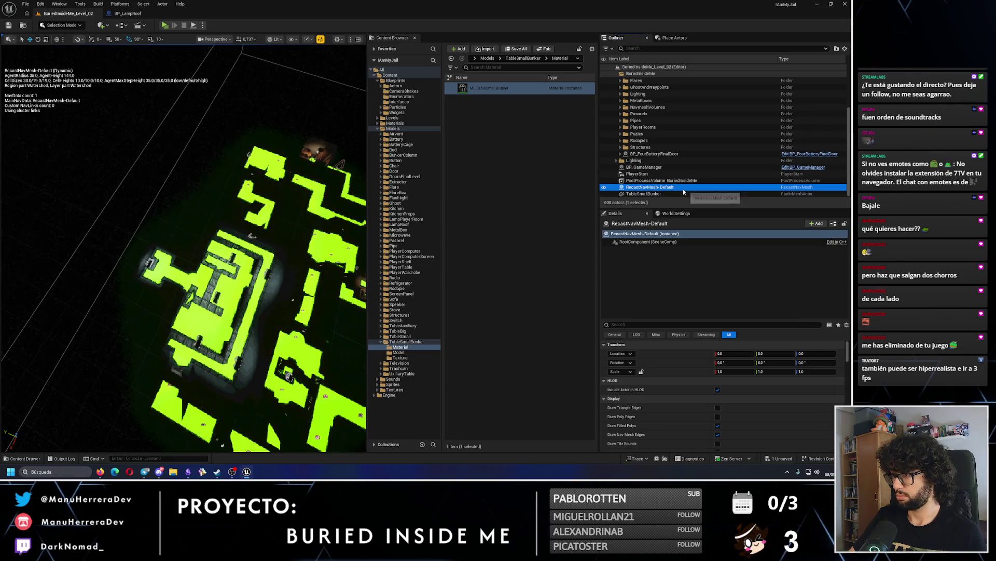
{"action": "scroll", "coordinate": [182, 248], "scroll_direction": "up", "scroll_amount": 5}
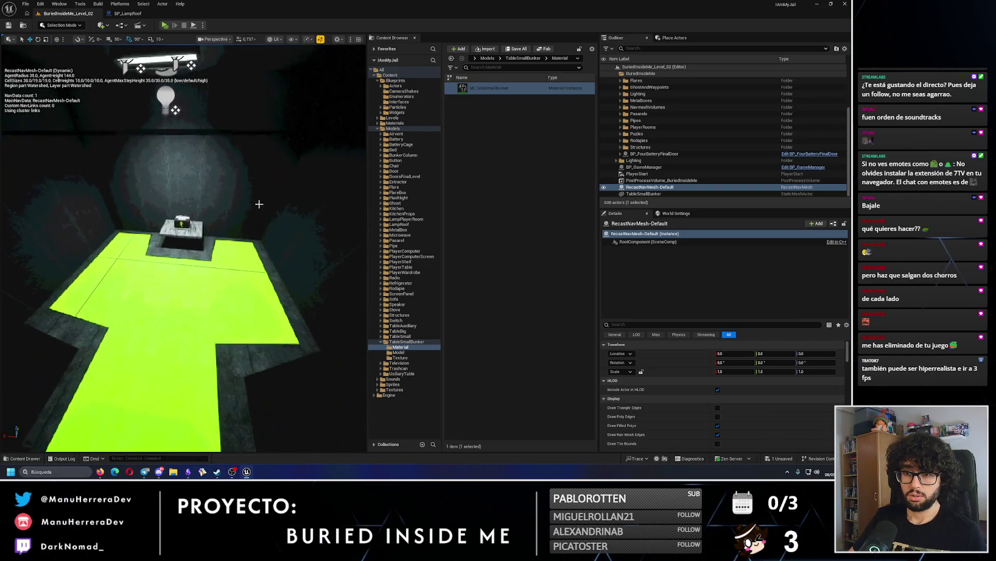
{"action": "left_click", "coordinate": [205, 229]}
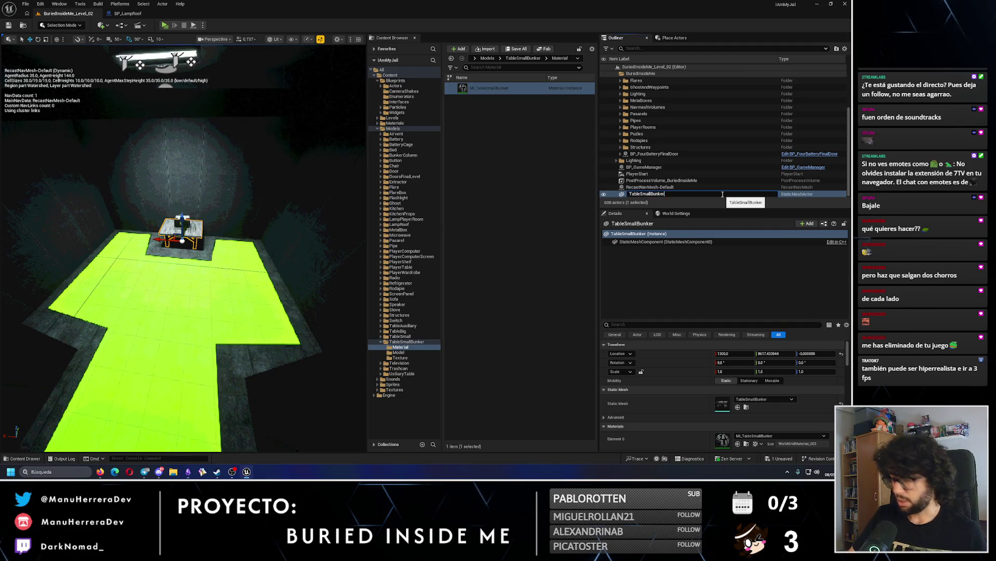
{"action": "type", "text": "_1"}
{"action": "key", "text": "Return"}
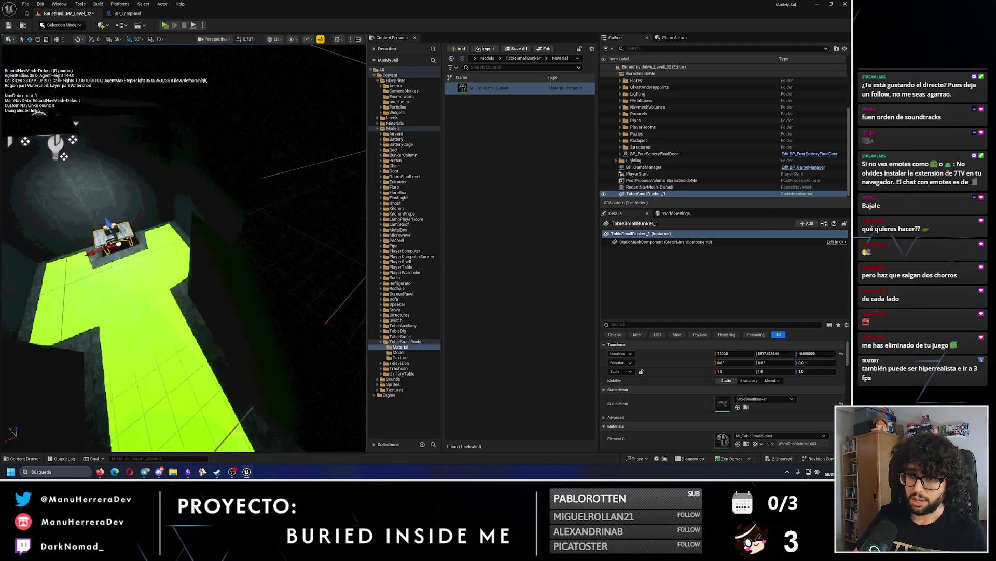
- Alt-drag a copy, TableSmallBunker_2, rotate it, and move it into another room
{"action": "scroll", "coordinate": [183, 248], "scroll_direction": "down", "scroll_amount": 5}
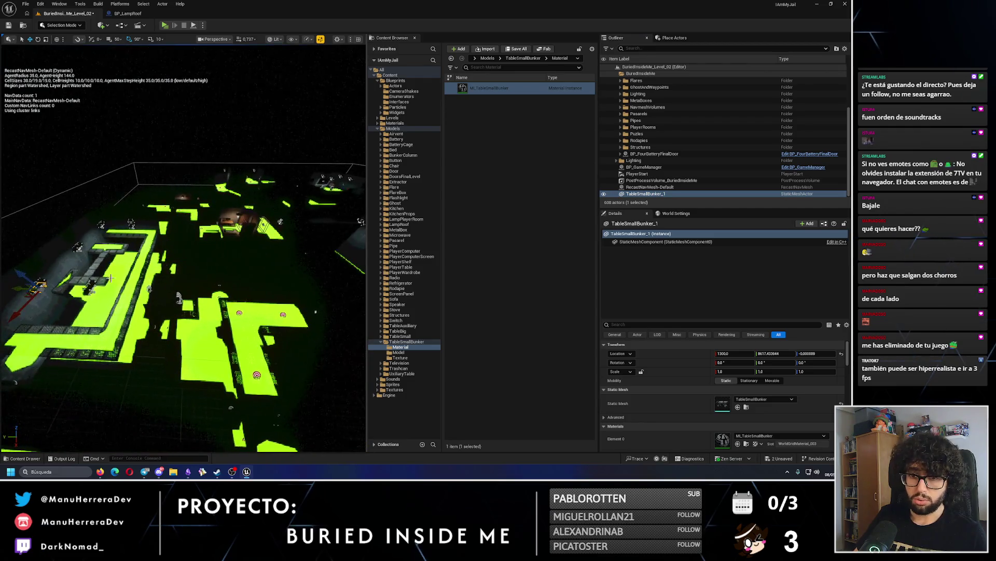
{"action": "left_click_drag", "start_coordinate": [20, 286], "coordinate": [303, 292]}
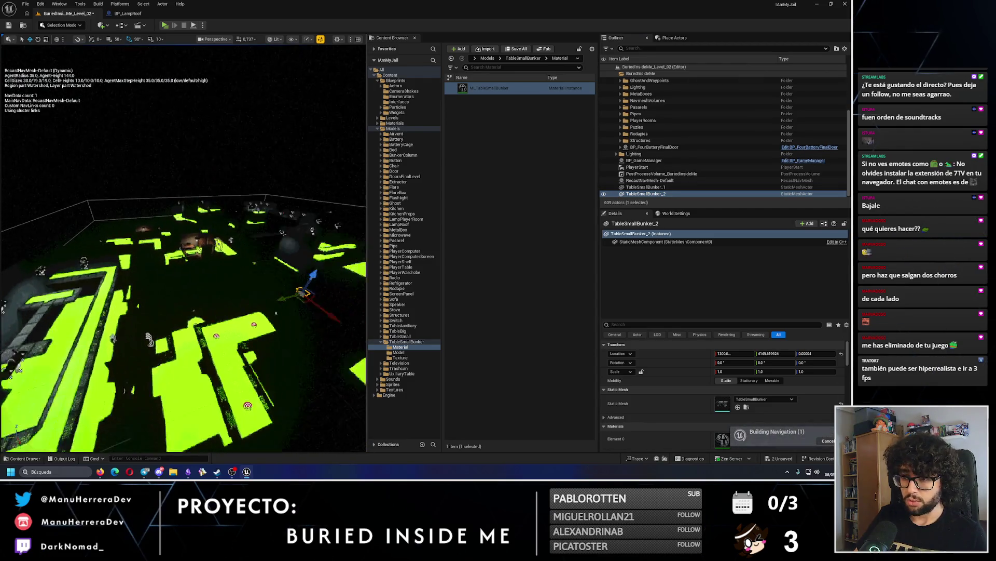
{"action": "left_click_drag", "start_coordinate": [293, 335], "coordinate": [293, 335]}
{"action": "scroll", "coordinate": [298, 325], "scroll_direction": "down", "scroll_amount": 5}
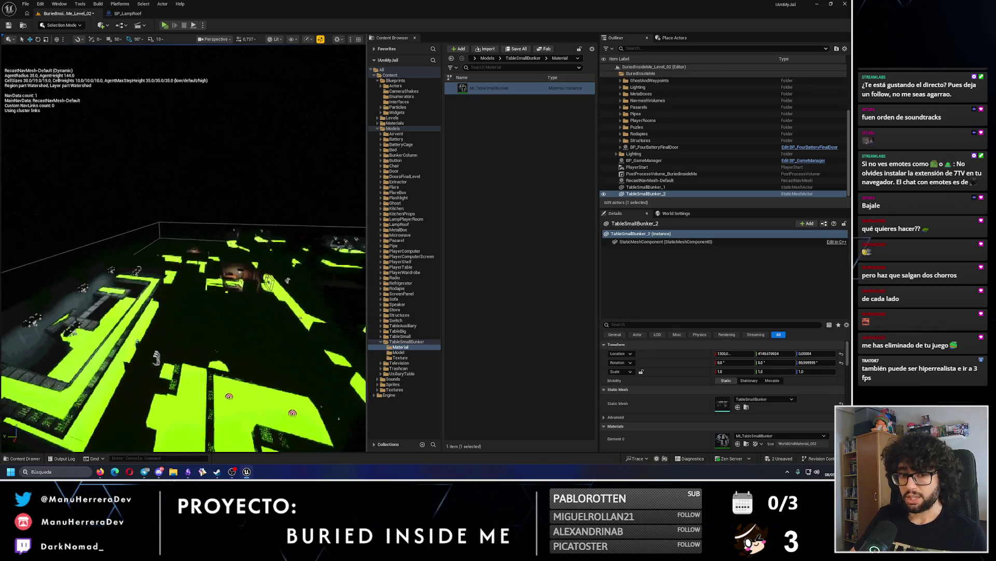
{"action": "scroll", "coordinate": [268, 308], "scroll_direction": "up", "scroll_amount": 2}
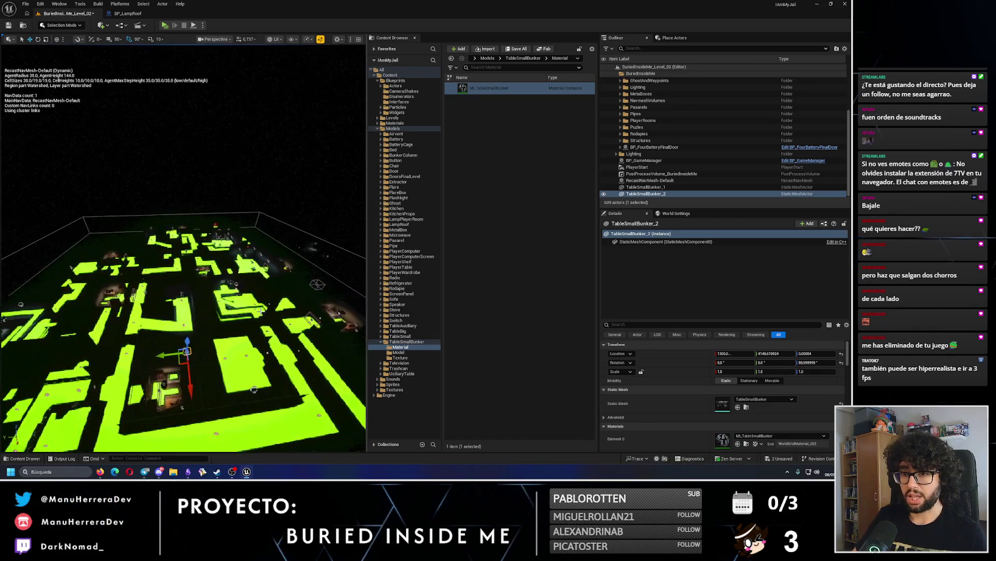
{"action": "mouse_move", "coordinate": [156, 355]}
{"action": "left_mouse_down"}
{"action": "mouse_move", "coordinate": [316, 357]}
{"action": "mouse_move", "coordinate": [231, 237]}
{"action": "left_mouse_up"}
{"action": "mouse_move", "coordinate": [290, 399]}
{"action": "left_mouse_down"}
{"action": "mouse_move", "coordinate": [301, 404]}
{"action": "mouse_move", "coordinate": [298, 379]}
{"action": "mouse_move", "coordinate": [120, 256]}
{"action": "mouse_move", "coordinate": [144, 275]}
{"action": "mouse_move", "coordinate": [147, 302]}
{"action": "mouse_move", "coordinate": [178, 280]}
{"action": "mouse_move", "coordinate": [218, 286]}
{"action": "mouse_move", "coordinate": [291, 330]}
{"action": "left_mouse_up"}
- Set TableSmallBunker_2 to Y 1720 and slide it along X to -3535.4
{"action": "key", "text": "f"}
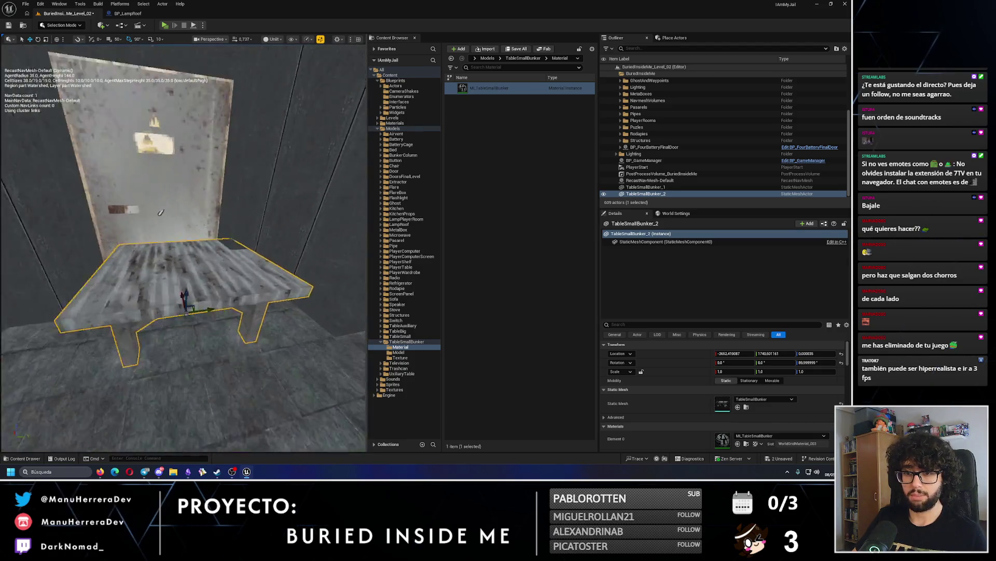
{"action": "left_click_drag", "start_coordinate": [240, 289], "coordinate": [199, 308]}
{"action": "left_click", "coordinate": [735, 353]}
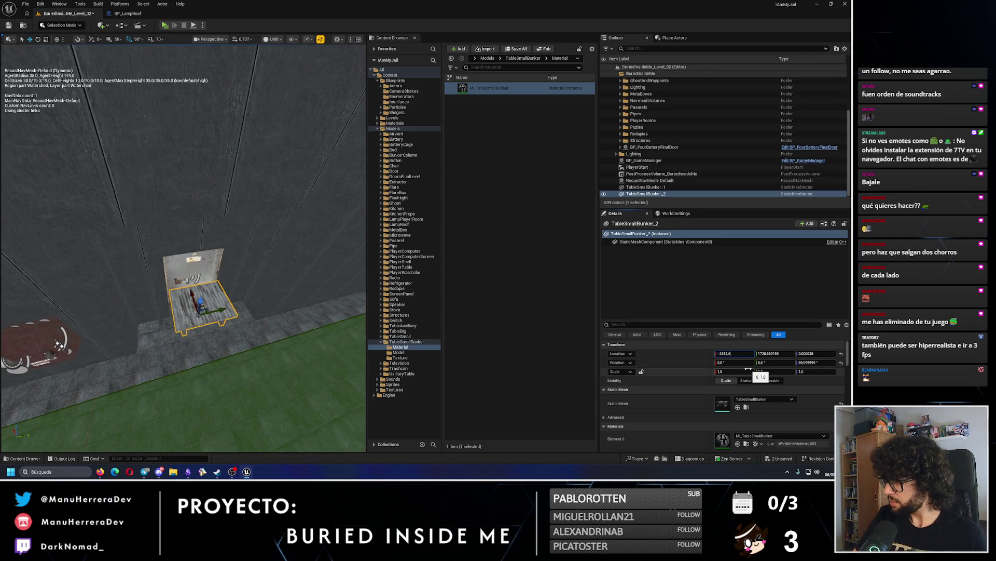
{"action": "key", "text": "BackSpace"}
{"action": "type", "text": "0"}
{"action": "key", "text": "Return"}
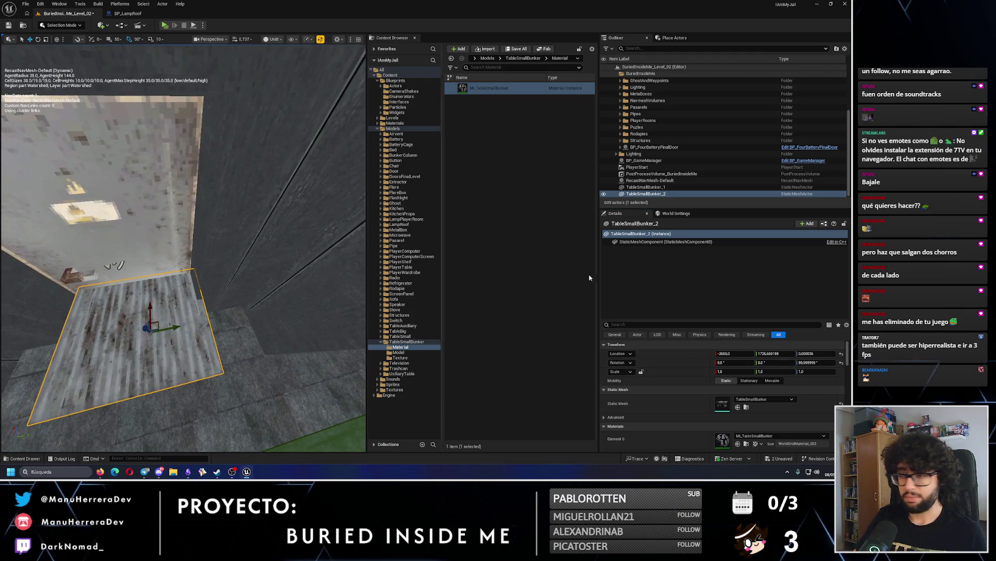
{"action": "left_click", "coordinate": [783, 355]}
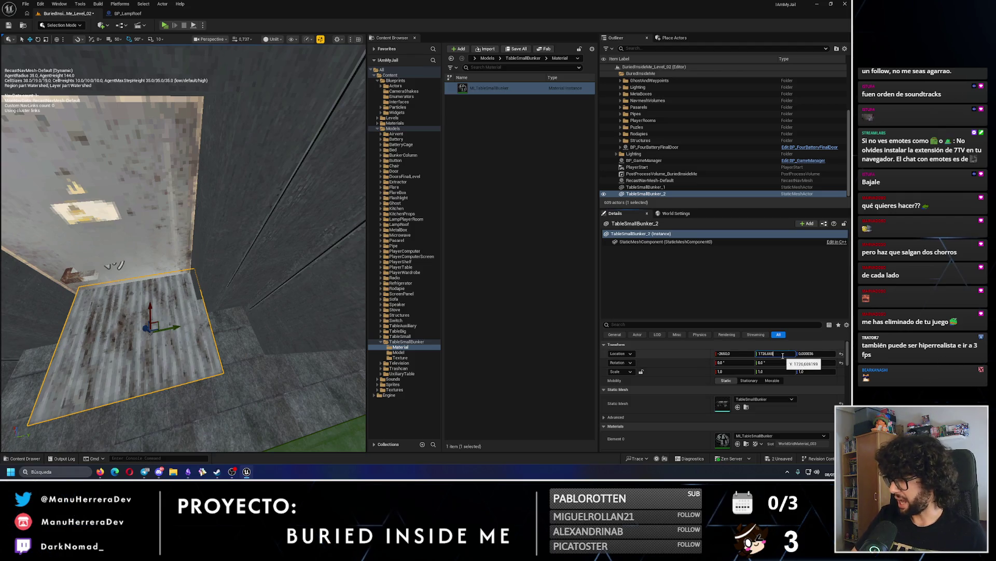
{"action": "type", "text": "1750"}
{"action": "key", "text": "Return"}
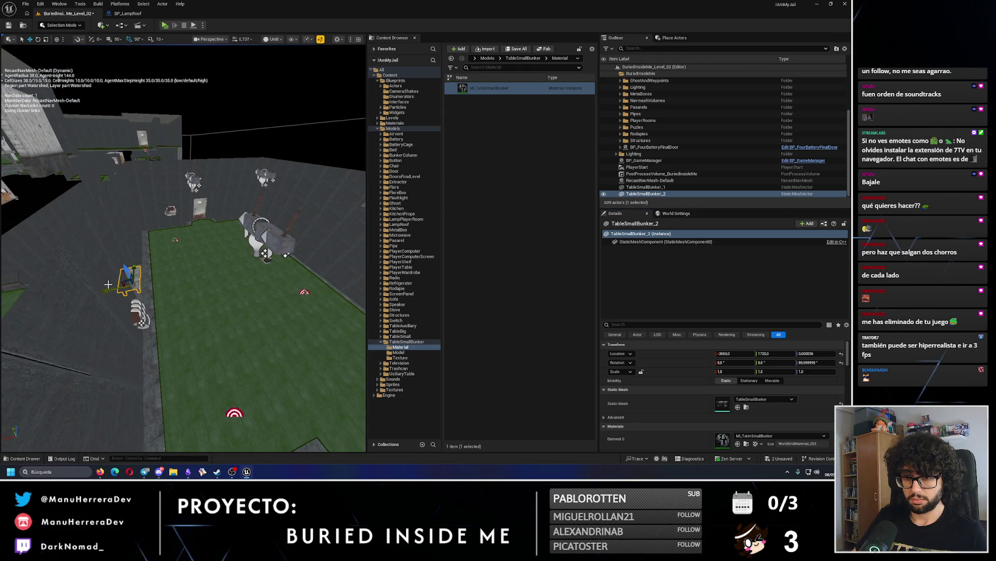
{"action": "left_click_drag", "start_coordinate": [106, 289], "coordinate": [244, 270]}
{"action": "key", "text": "f"}
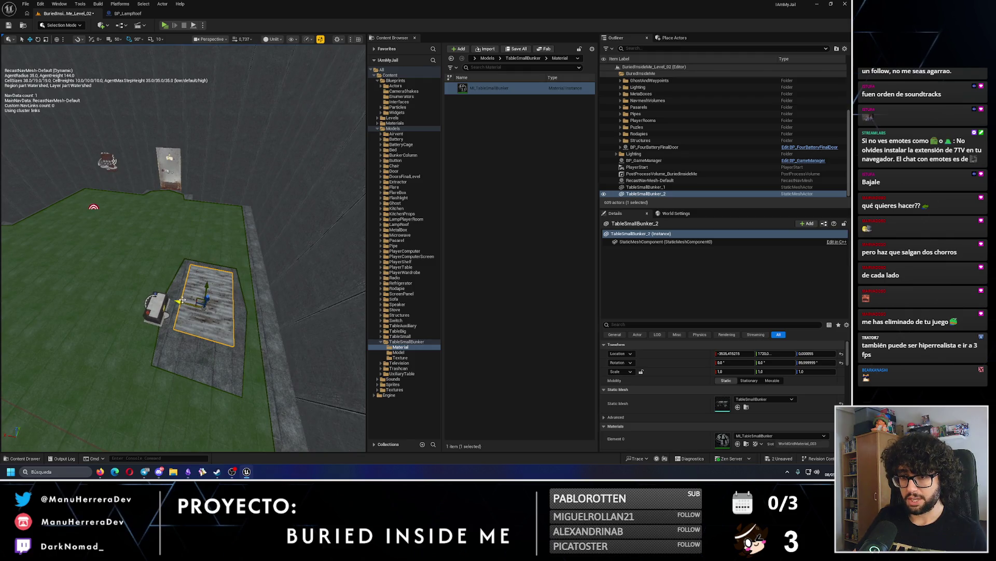
- Select BP_Battery_1 and compare its position with the table's location values
{"action": "left_click", "coordinate": [150, 301]}
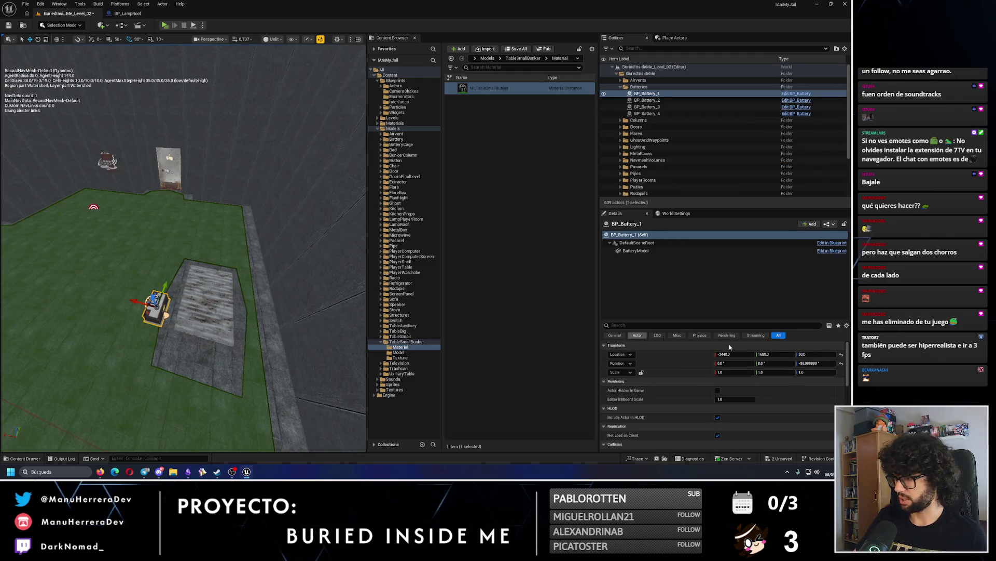
{"action": "key", "text": "ctrl+z"}
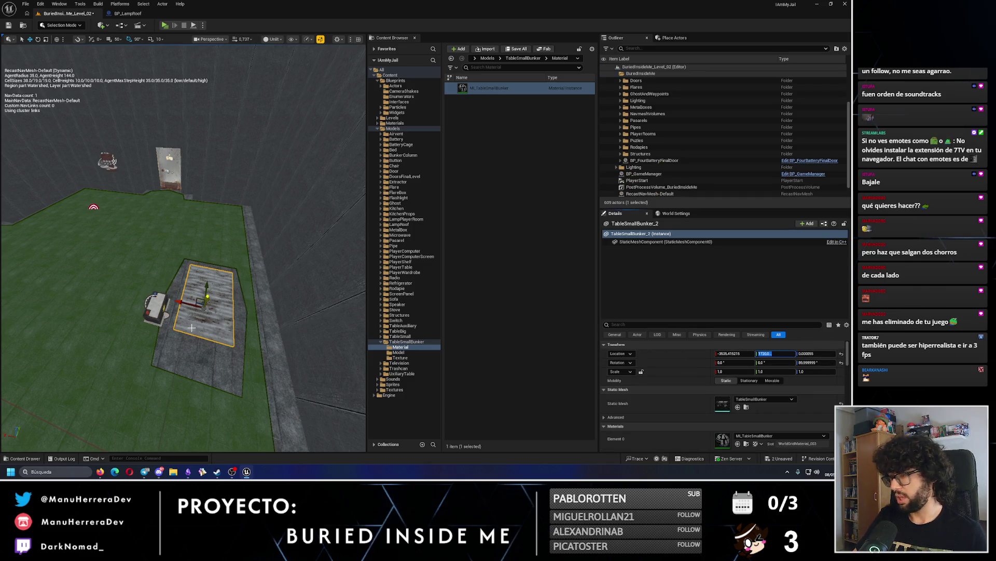
{"action": "left_click", "coordinate": [166, 308]}
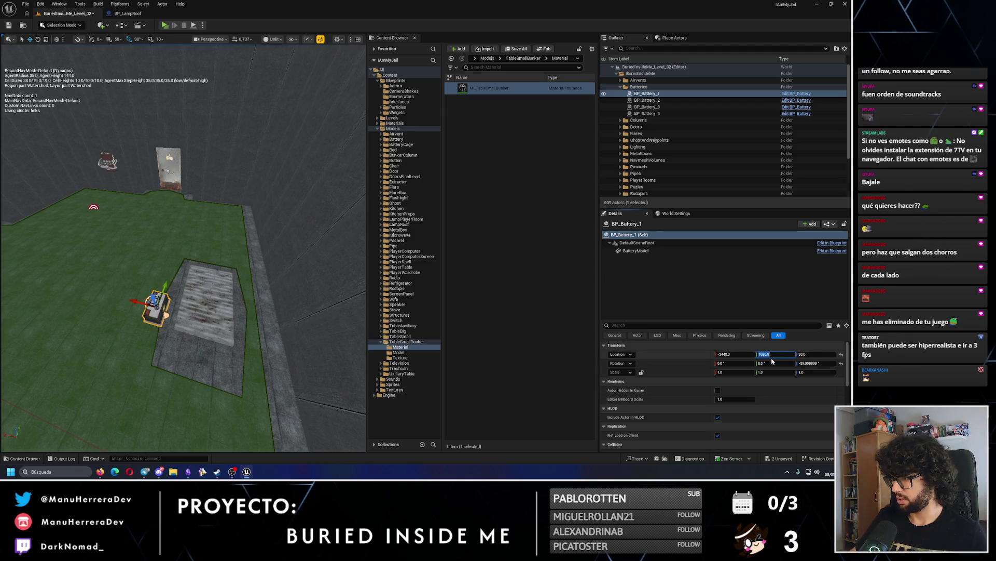
{"action": "key", "text": "f"}
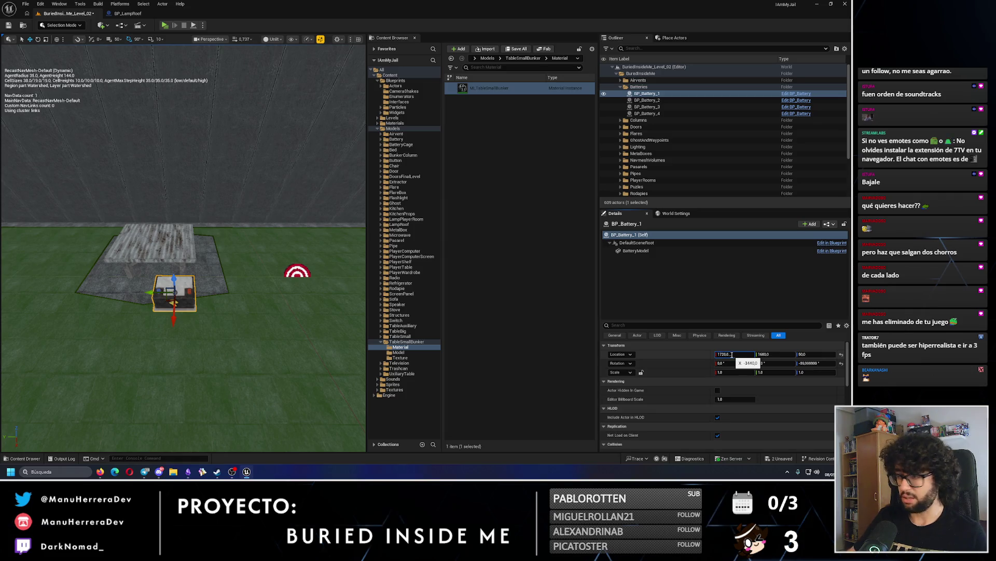
{"action": "key", "text": "ctrl+z"}
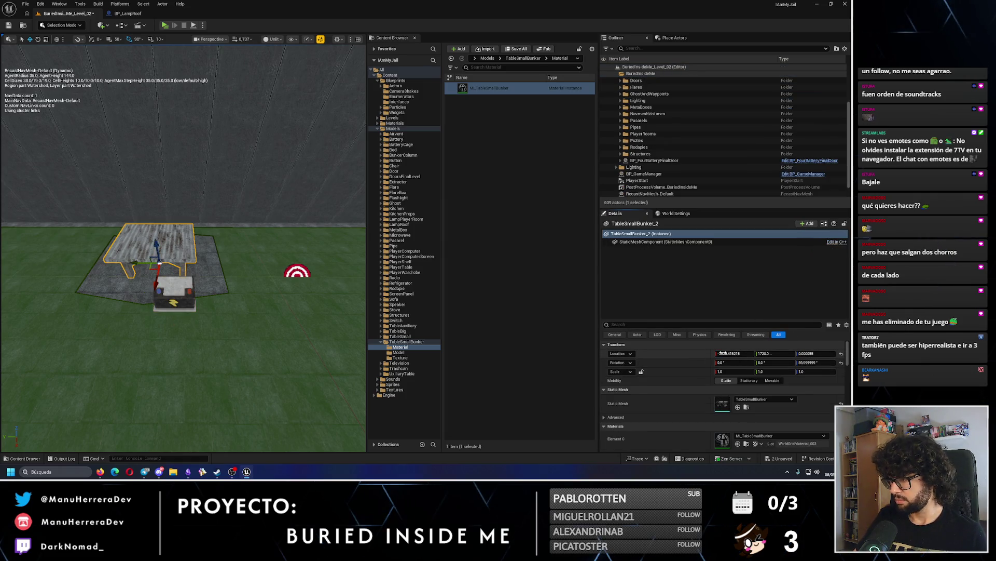
{"action": "key", "text": "ctrl+y"}
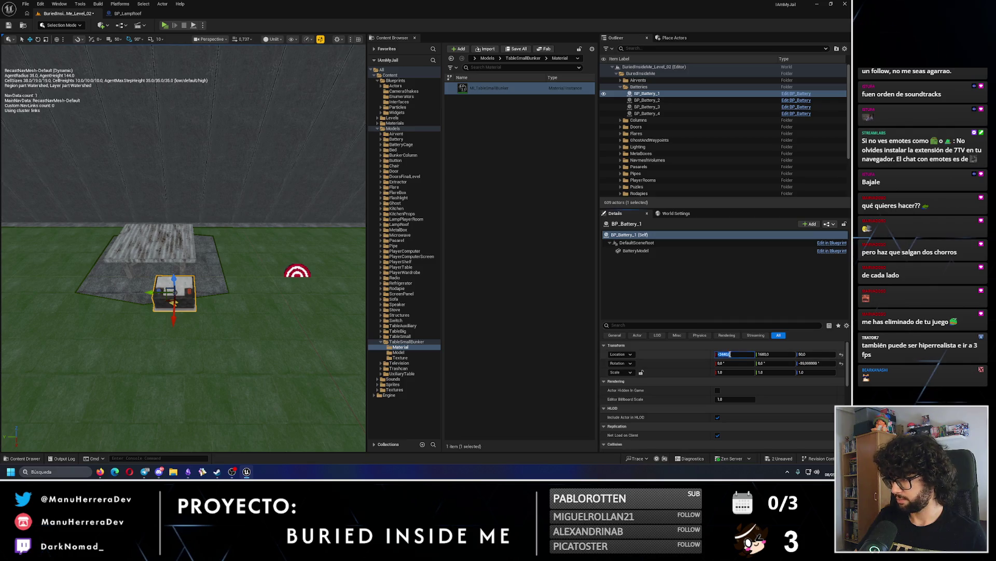
- Match BP_Battery_1's X to the table and set its Y to 1720
{"action": "left_click", "coordinate": [726, 354]}
{"action": "key", "text": "f"}
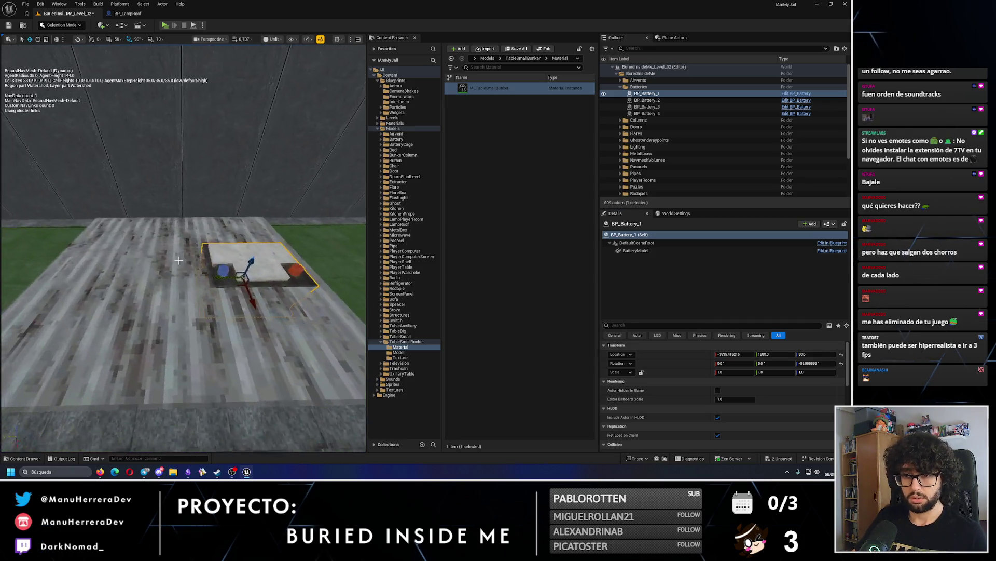
{"action": "left_click_drag", "start_coordinate": [224, 279], "coordinate": [157, 280]}
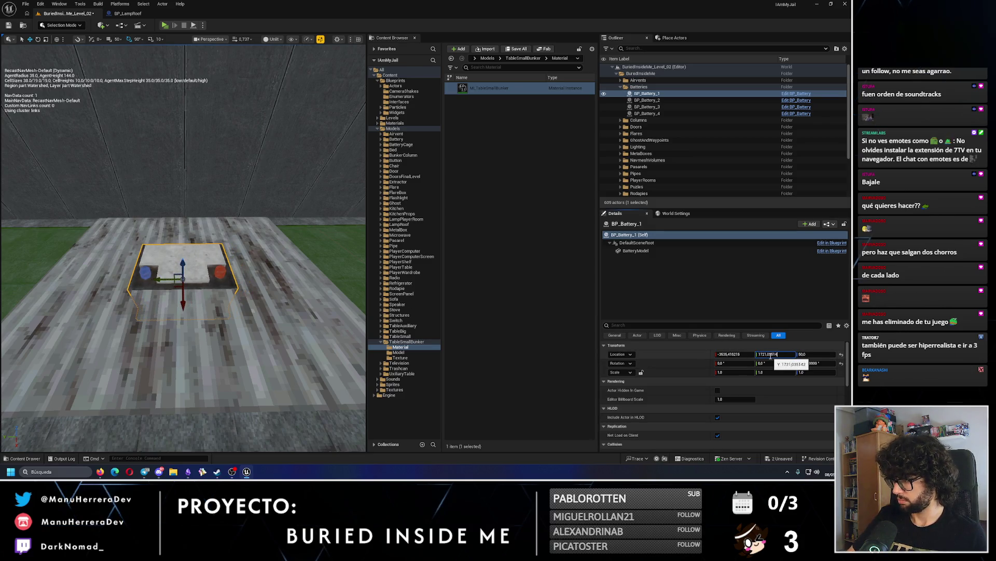
{"action": "type", "text": "0"}
{"action": "key", "text": "Return"}
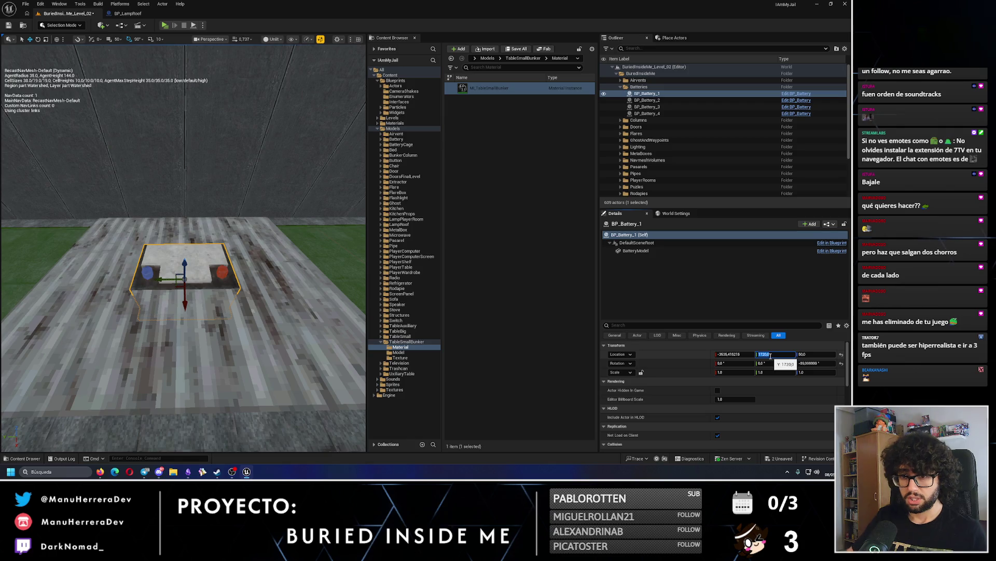
{"action": "mouse_move", "coordinate": [203, 309]}
{"action": "left_mouse_down"}
{"action": "mouse_move", "coordinate": [213, 242]}
{"action": "mouse_move", "coordinate": [198, 199]}
{"action": "mouse_move", "coordinate": [198, 249]}
{"action": "mouse_move", "coordinate": [176, 224]}
{"action": "mouse_move", "coordinate": [197, 199]}
{"action": "mouse_move", "coordinate": [197, 249]}
{"action": "left_mouse_up"}
- Save the level, view it from above, and show the navigation mesh debug readout
{"action": "mouse_move", "coordinate": [198, 210]}
{"action": "left_mouse_down"}
{"action": "mouse_move", "coordinate": [198, 244]}
{"action": "mouse_move", "coordinate": [198, 210]}
{"action": "left_mouse_up"}
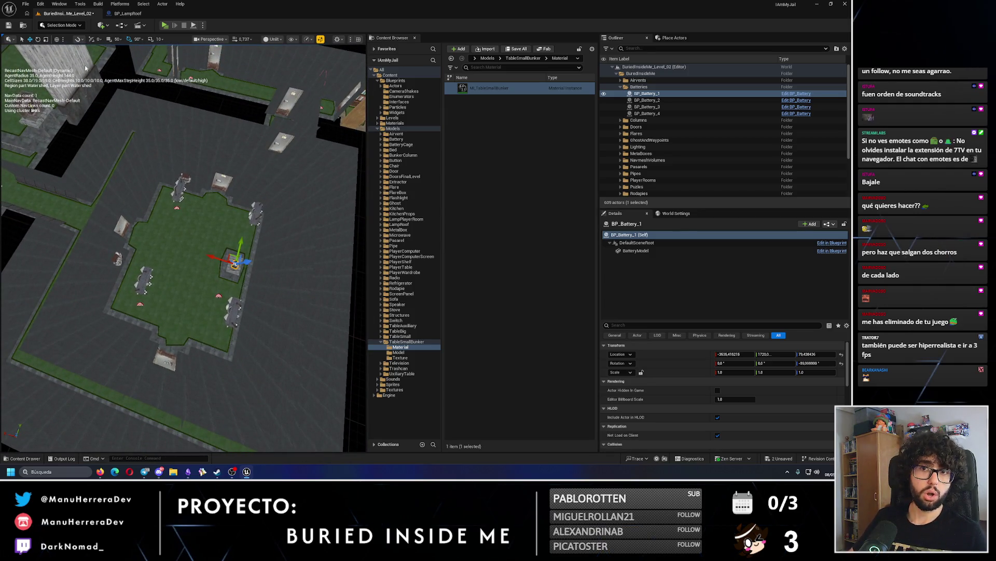
{"action": "key", "text": "ctrl+s"}
{"action": "left_click_drag", "start_coordinate": [171, 147], "coordinate": [171, 207]}
{"action": "mouse_move", "coordinate": [242, 171]}
{"action": "left_mouse_down"}
{"action": "mouse_move", "coordinate": [243, 187]}
{"action": "mouse_move", "coordinate": [242, 171]}
{"action": "left_mouse_up"}
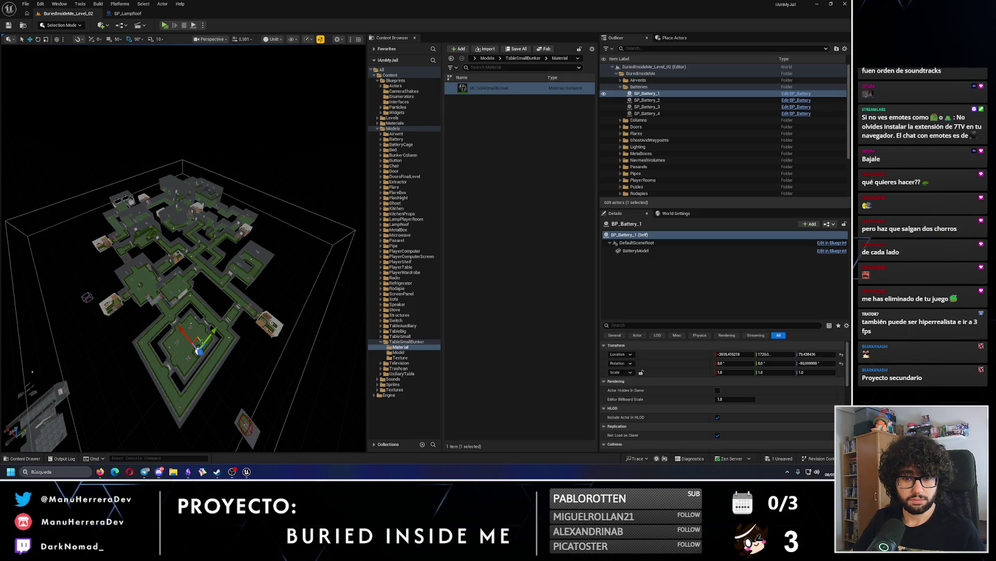
{"action": "key", "text": "p"}
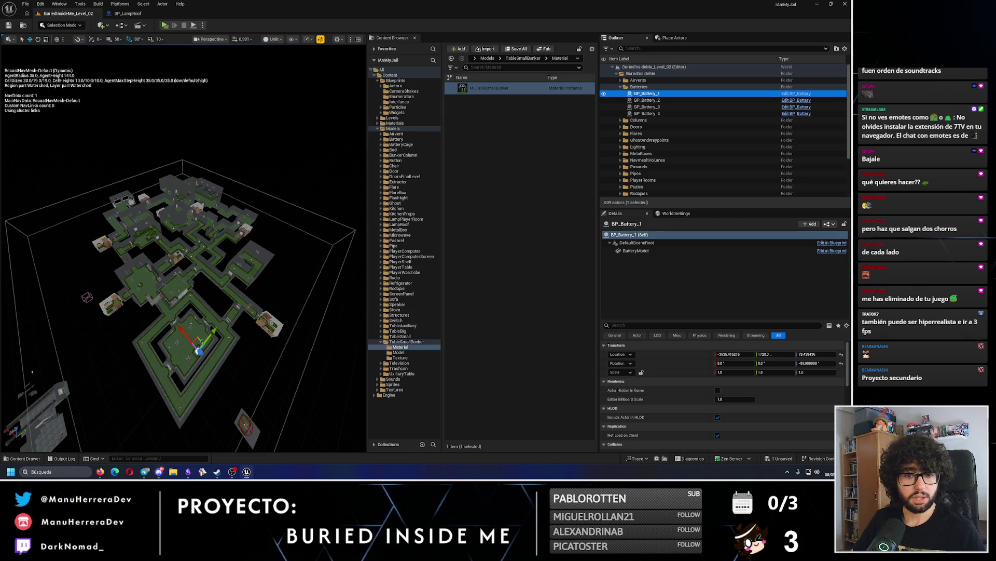
{"action": "scroll", "coordinate": [203, 155], "scroll_direction": "up", "scroll_amount": 10}
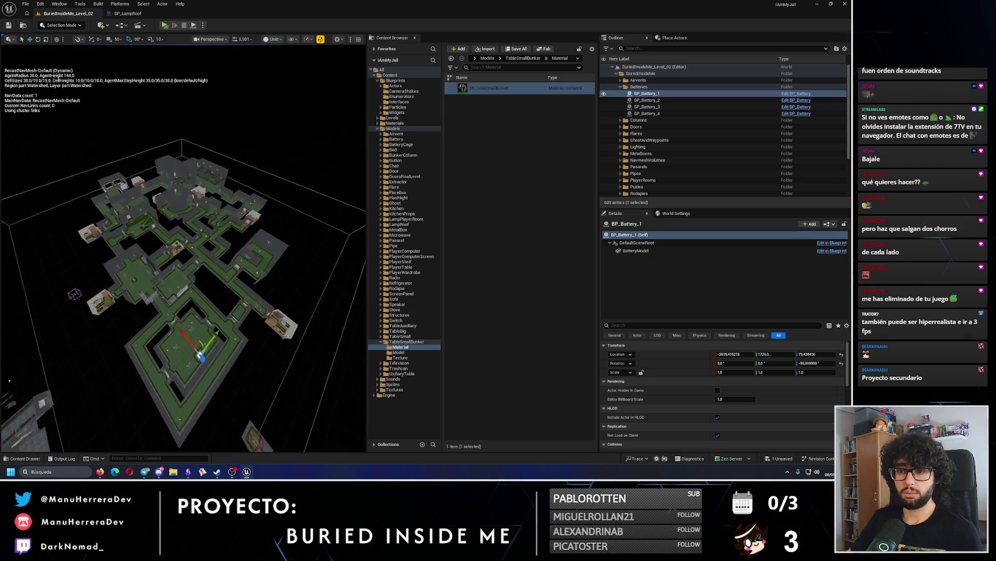
{"action": "scroll", "coordinate": [183, 247], "scroll_direction": "up", "scroll_amount": 10}
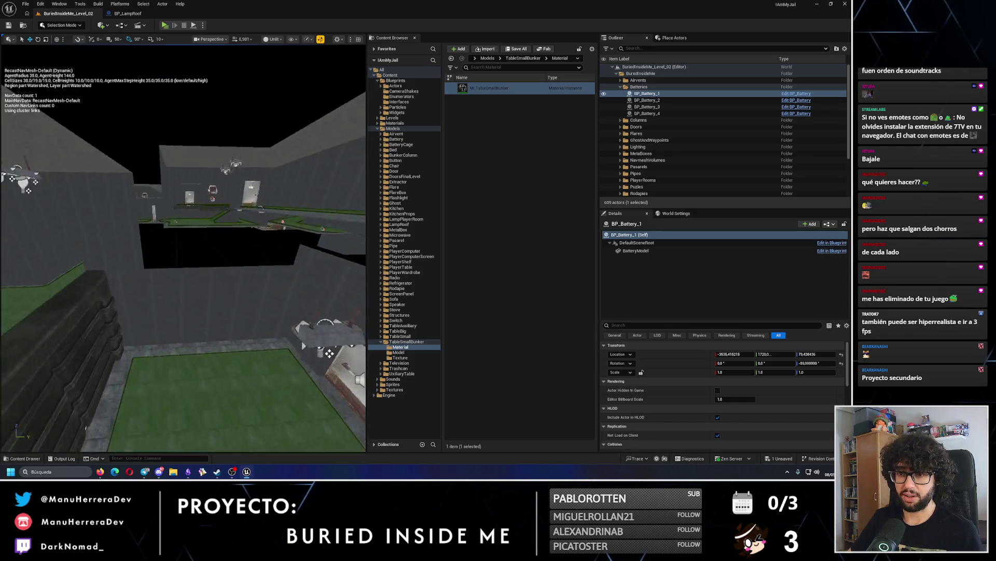
{"action": "scroll", "coordinate": [182, 249], "scroll_direction": "down", "scroll_amount": 10}
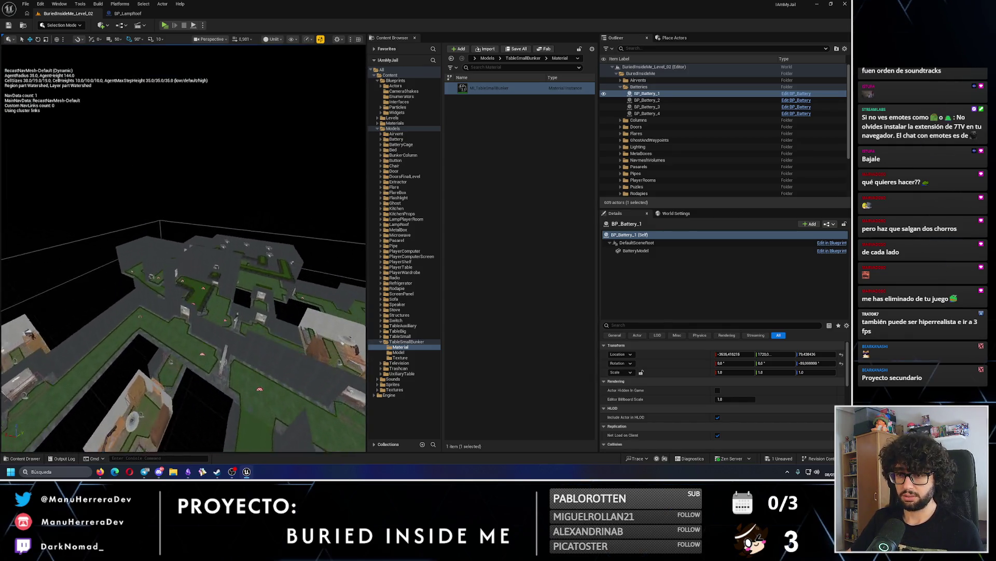
{"action": "scroll", "coordinate": [195, 189], "scroll_direction": "up", "scroll_amount": 10}
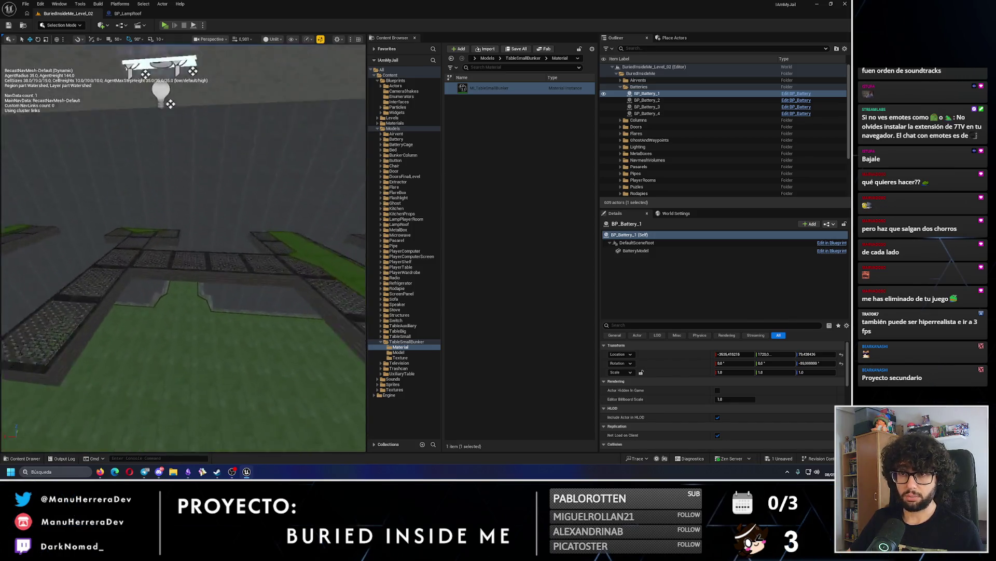
{"action": "scroll", "coordinate": [195, 190], "scroll_direction": "up", "scroll_amount": 2}
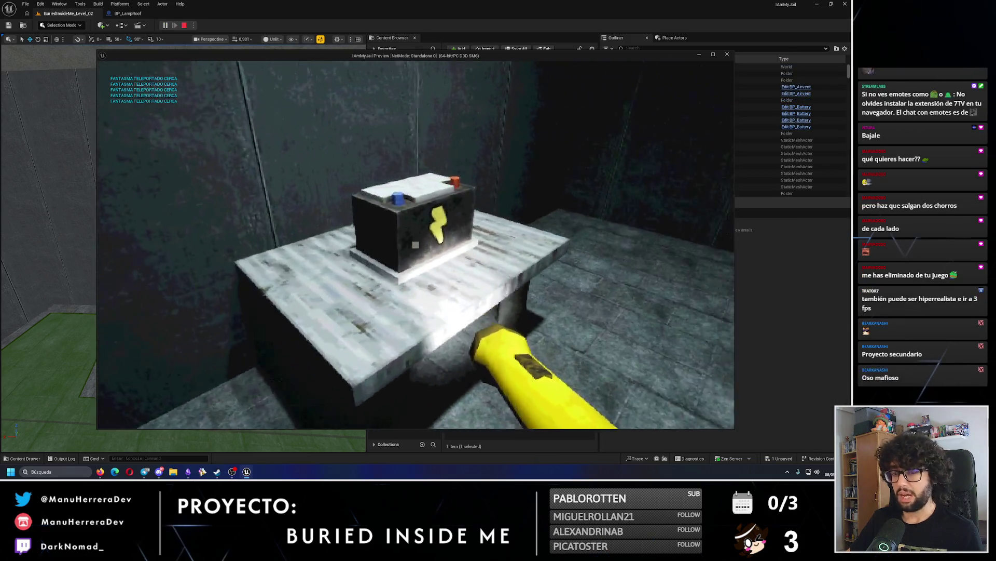
{"action": "key", "text": "w"}
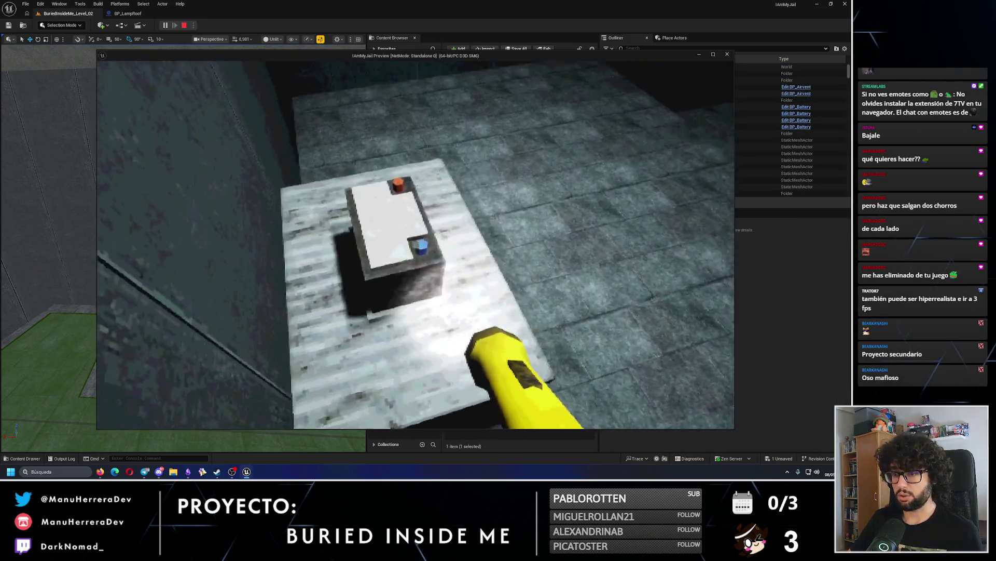
{"action": "key", "text": "Escape"}
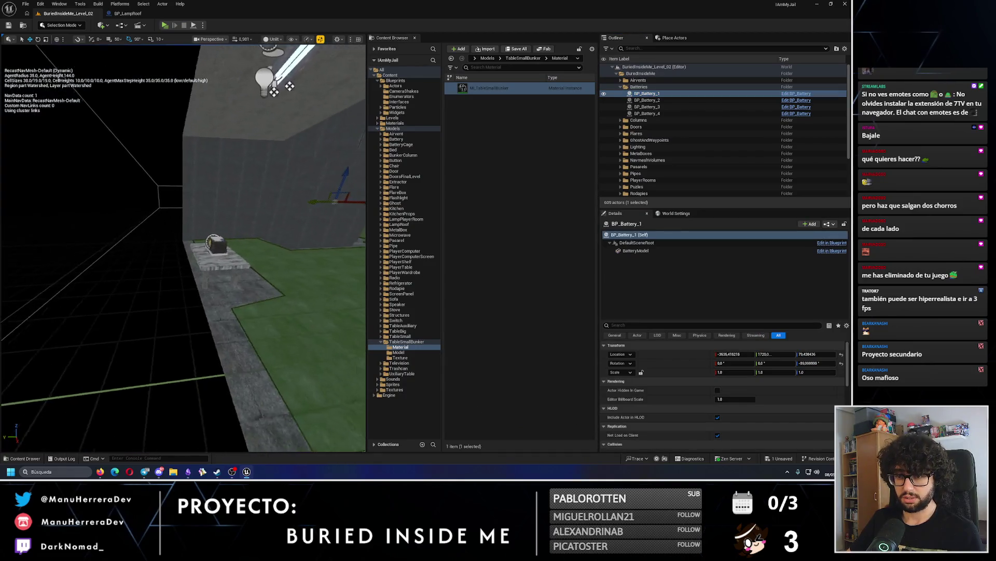
{"action": "left_click", "coordinate": [169, 252]}
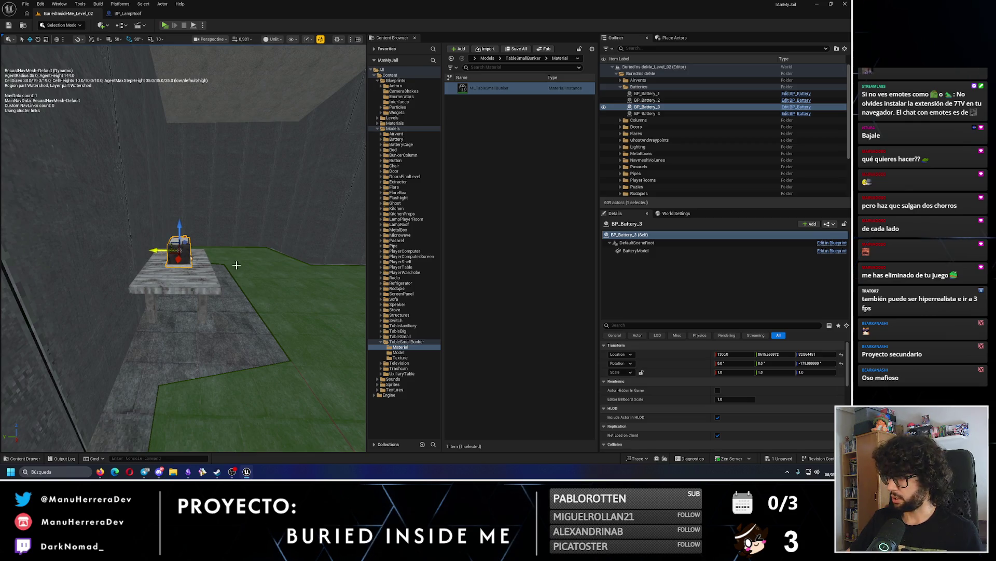
- Set BP_Battery_3's Location Y to 8615, then nudge it to 8620
{"action": "left_click", "coordinate": [771, 354]}
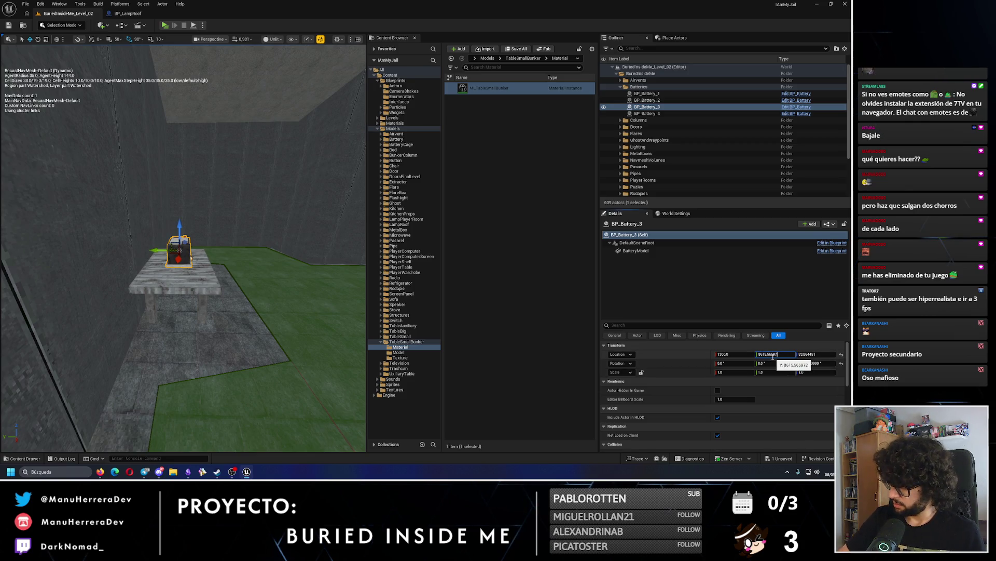
{"action": "key", "text": "Return"}
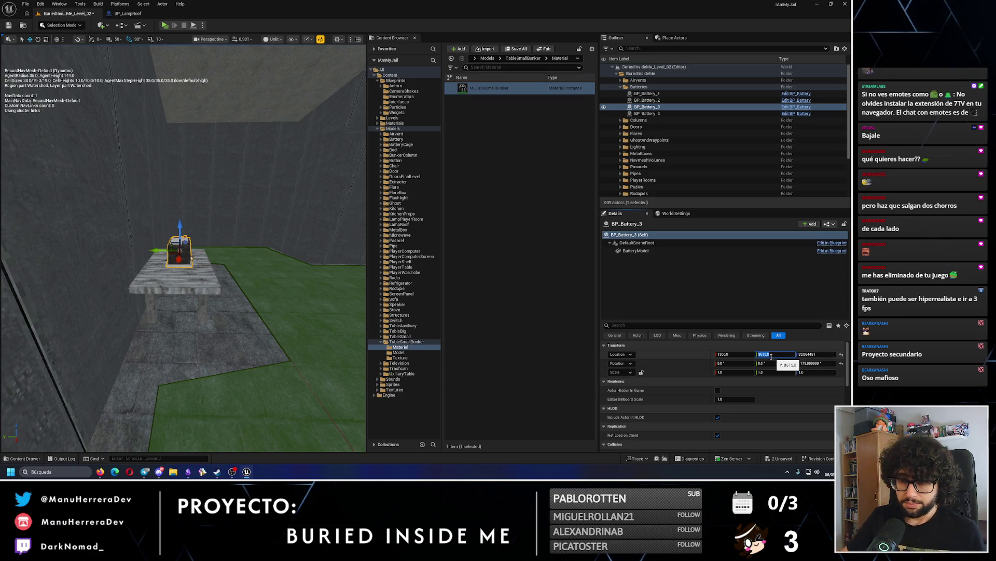
{"action": "left_click_drag", "start_coordinate": [208, 259], "coordinate": [182, 244]}
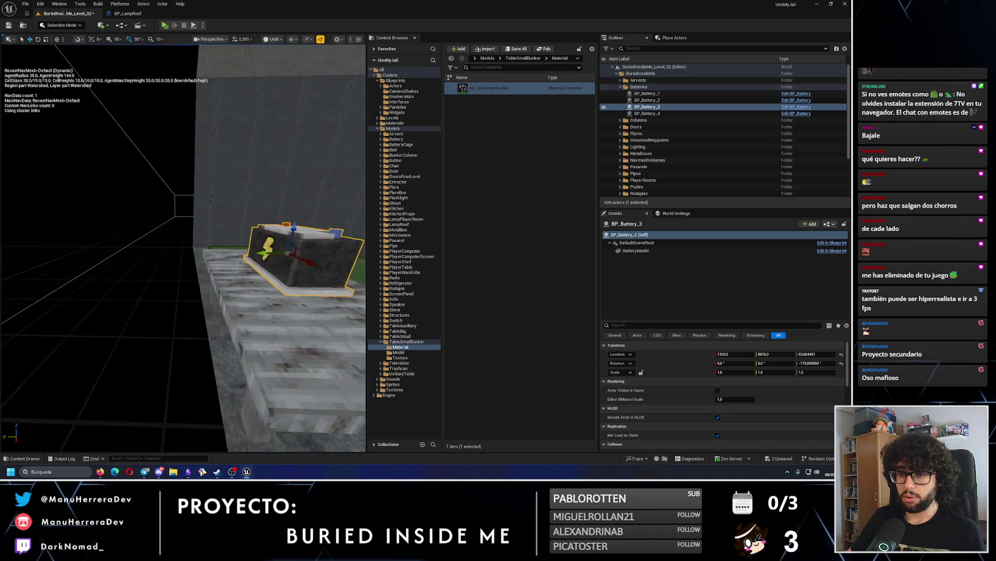
{"action": "left_click_drag", "start_coordinate": [244, 218], "coordinate": [256, 204]}
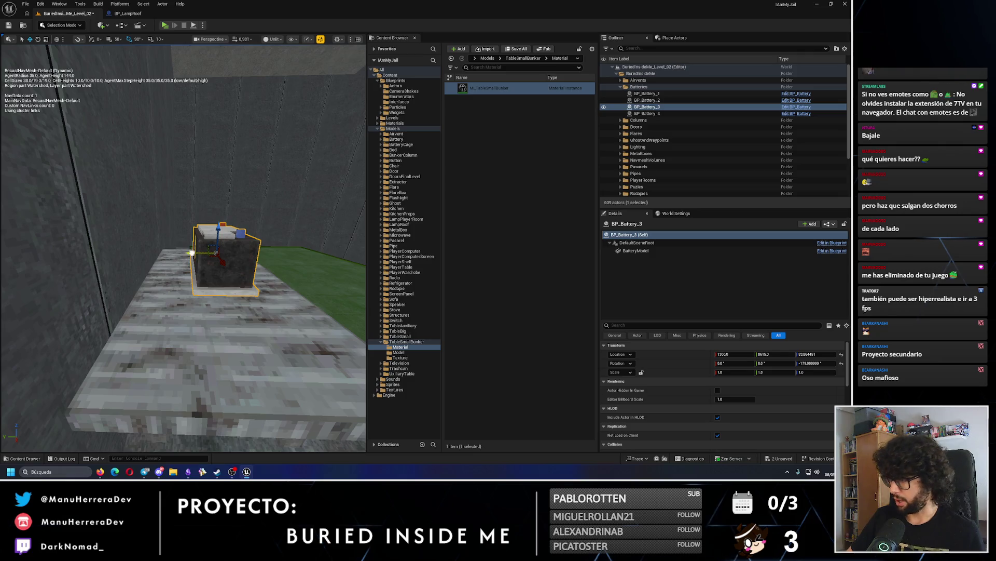
{"action": "left_click_drag", "start_coordinate": [191, 253], "coordinate": [185, 253]}
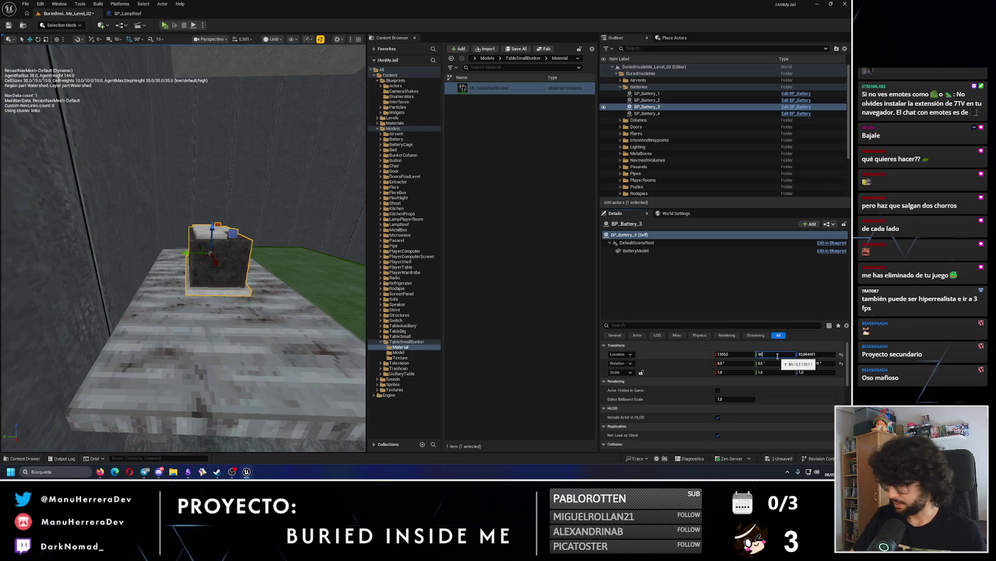
{"action": "key", "text": "Return"}
- Save the level and switch to the Obsidian puzzle notes
{"action": "left_click_drag", "start_coordinate": [46, 64], "coordinate": [47, 64]}
{"action": "key", "text": "ctrl+s"}
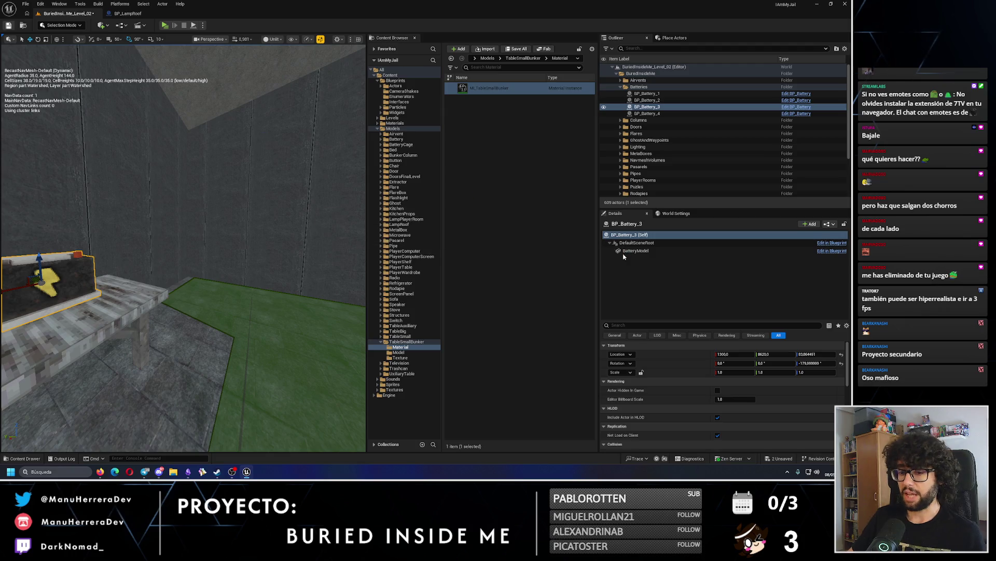
{"action": "key", "text": "alt+Tab"}
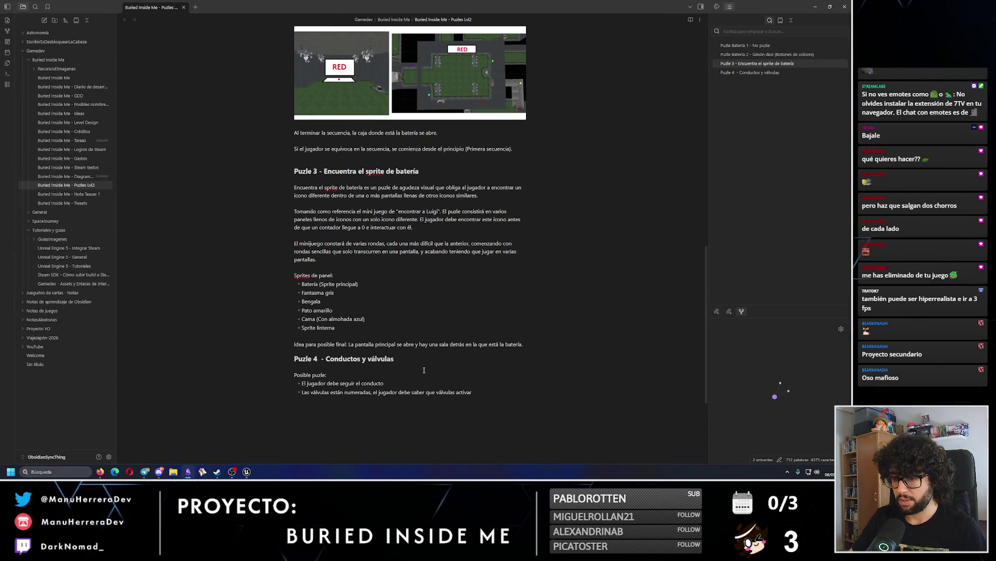
- Select the 'Posible puzle' notes under Puzzle 4, then return to the Unreal editor
{"action": "scroll", "coordinate": [424, 370], "scroll_direction": "down", "scroll_amount": 1}
{"action": "left_click_drag", "start_coordinate": [489, 362], "coordinate": [236, 336]}
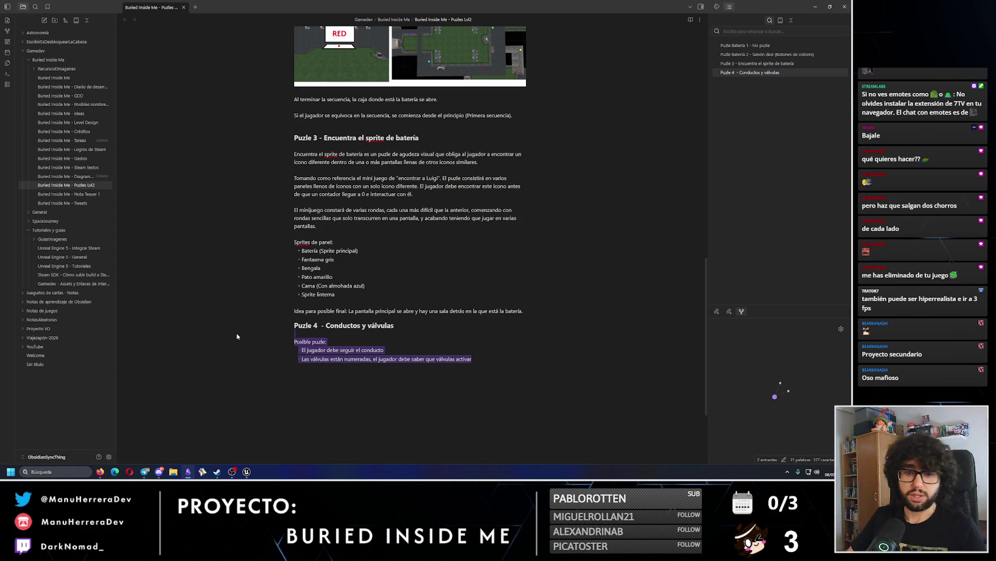
{"action": "left_click", "coordinate": [816, 6]}
- Playtest the level up to the lit battery alcove, then stop and frame ceiling lamp BP_LampRoof29
{"action": "key", "text": "f"}
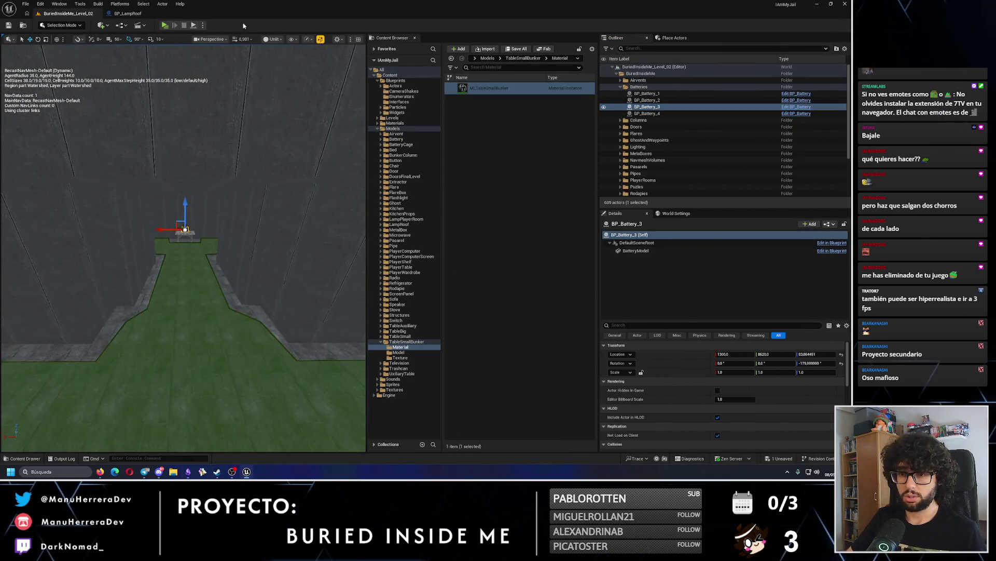
{"action": "key", "text": "alt+p"}
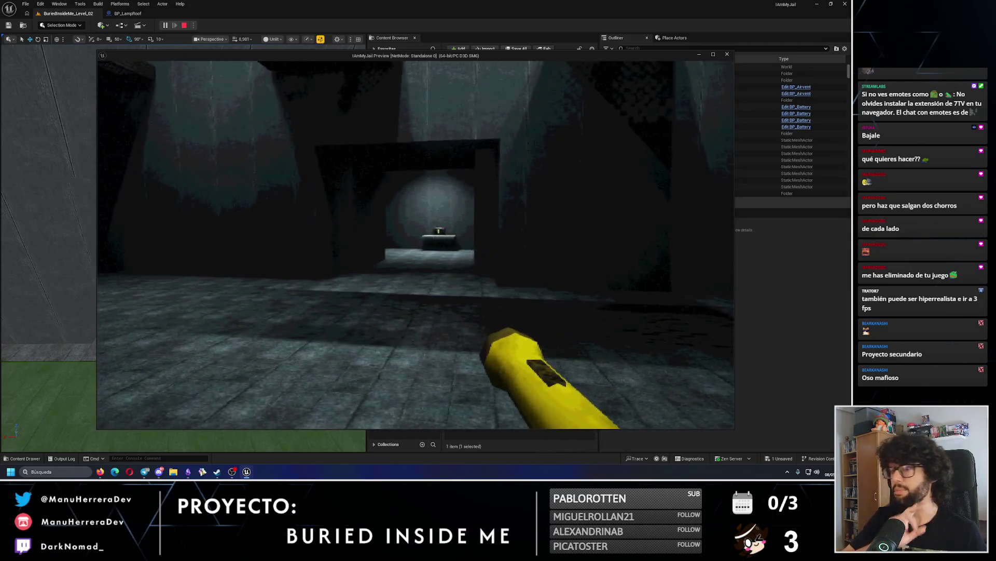
{"action": "key", "text": "w"}
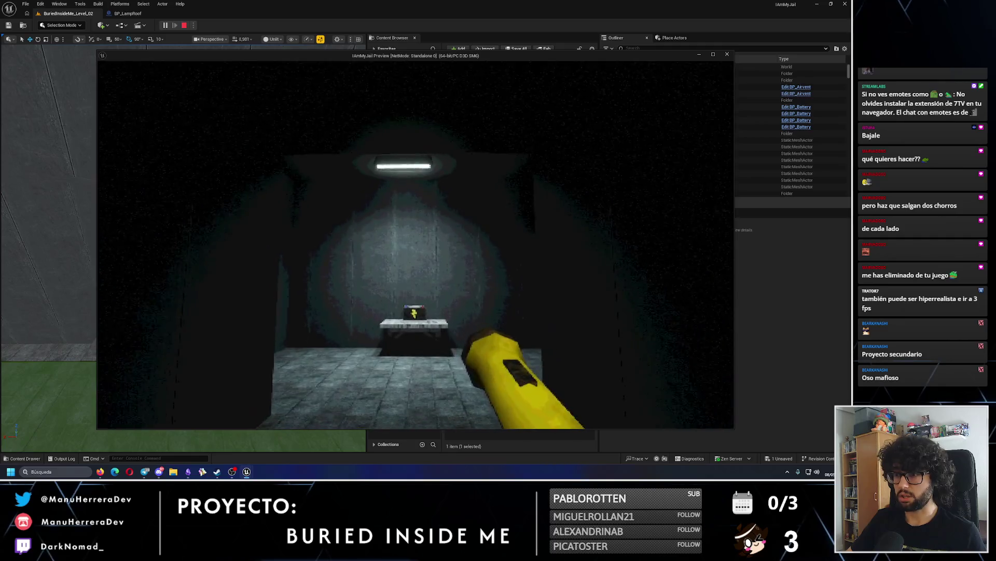
{"action": "key", "text": "Escape"}
{"action": "left_click", "coordinate": [193, 234]}
{"action": "key", "text": "f"}
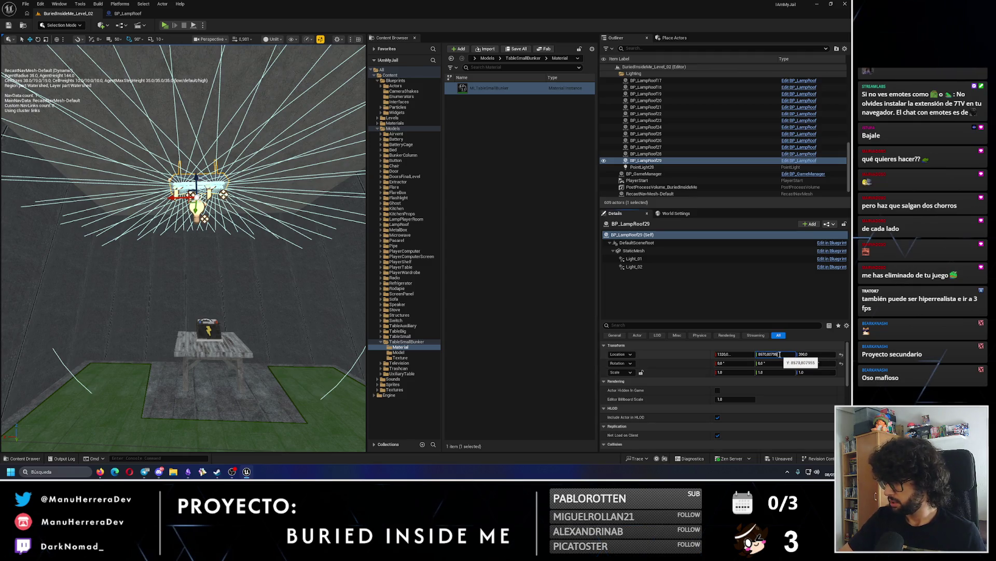
- Place BP_LampRoof29 at X 1300, Y 8570 above the battery table
{"action": "key", "text": "Return"}
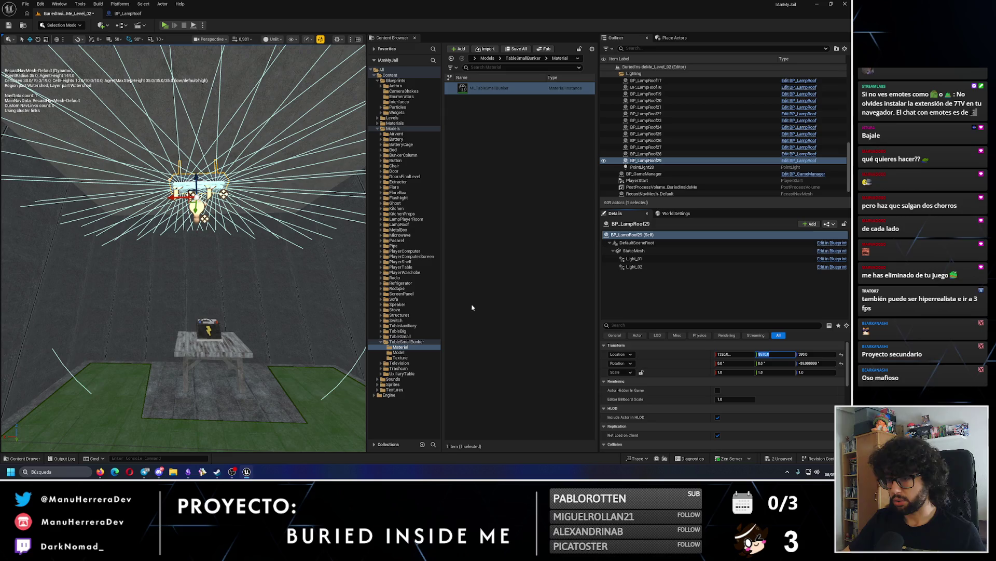
{"action": "left_click", "coordinate": [208, 351]}
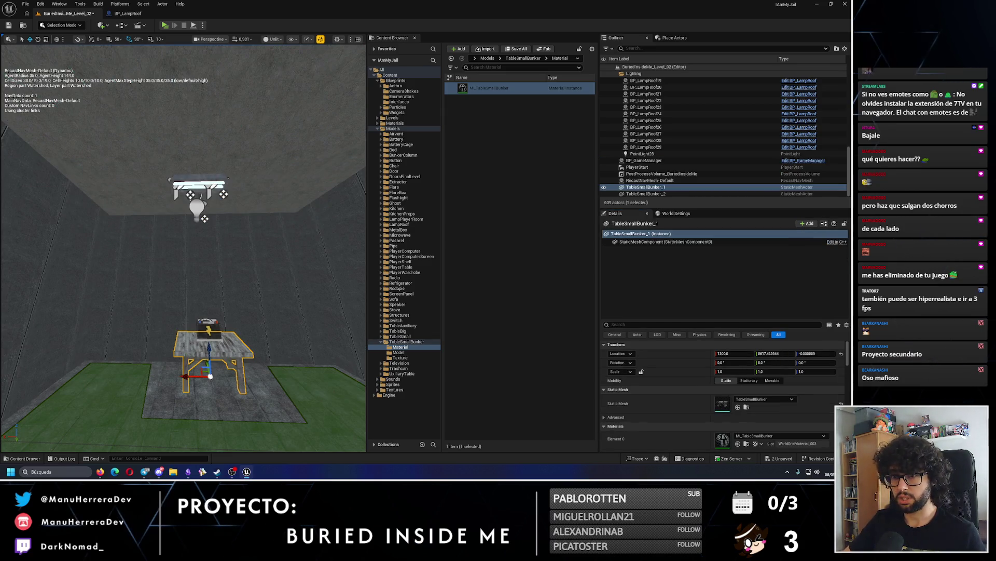
{"action": "key", "text": "ctrl+z"}
{"action": "left_click", "coordinate": [735, 354]}
{"action": "type", "text": "13"}
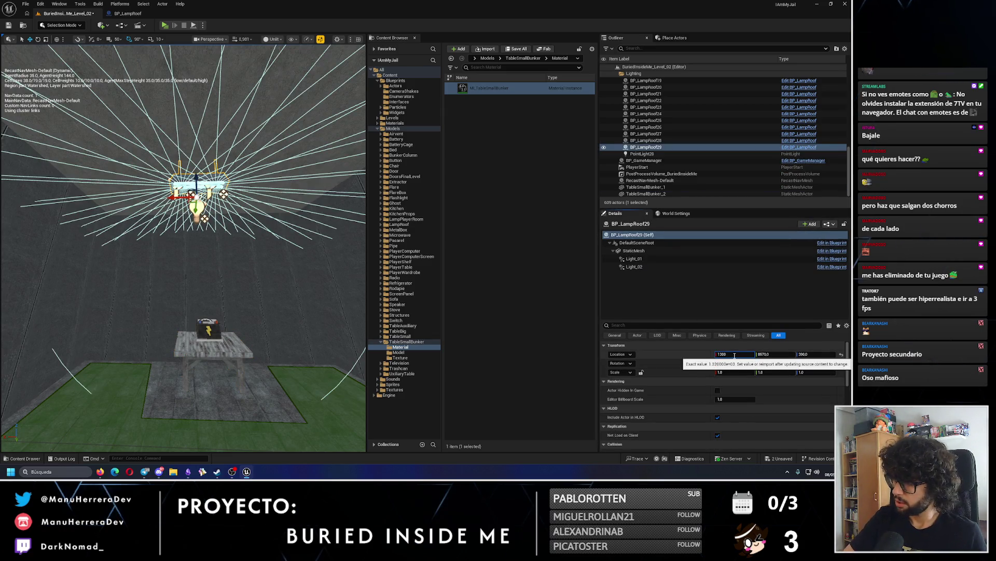
{"action": "key", "text": "Return"}
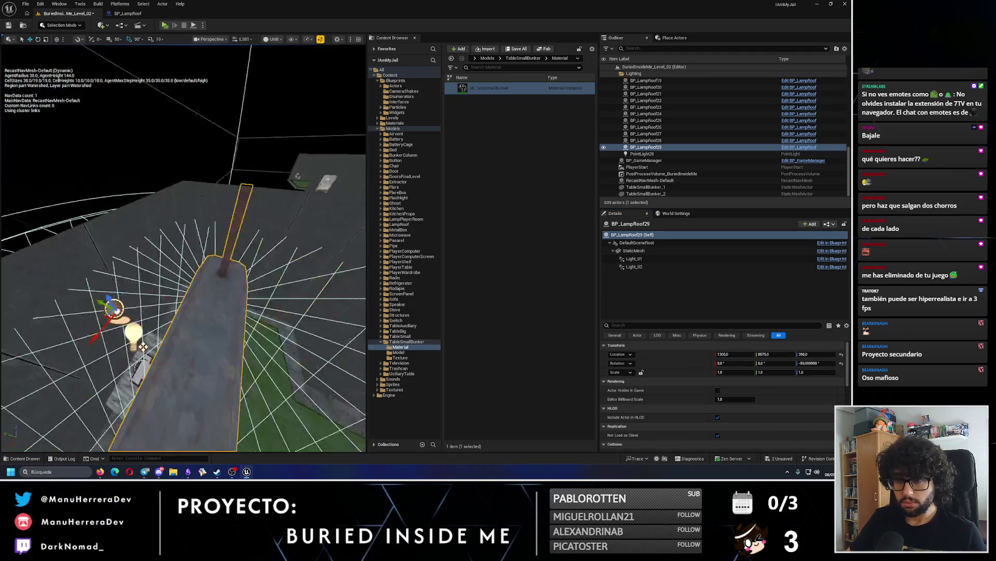
{"action": "scroll", "coordinate": [155, 345], "scroll_direction": "down", "scroll_amount": 10}
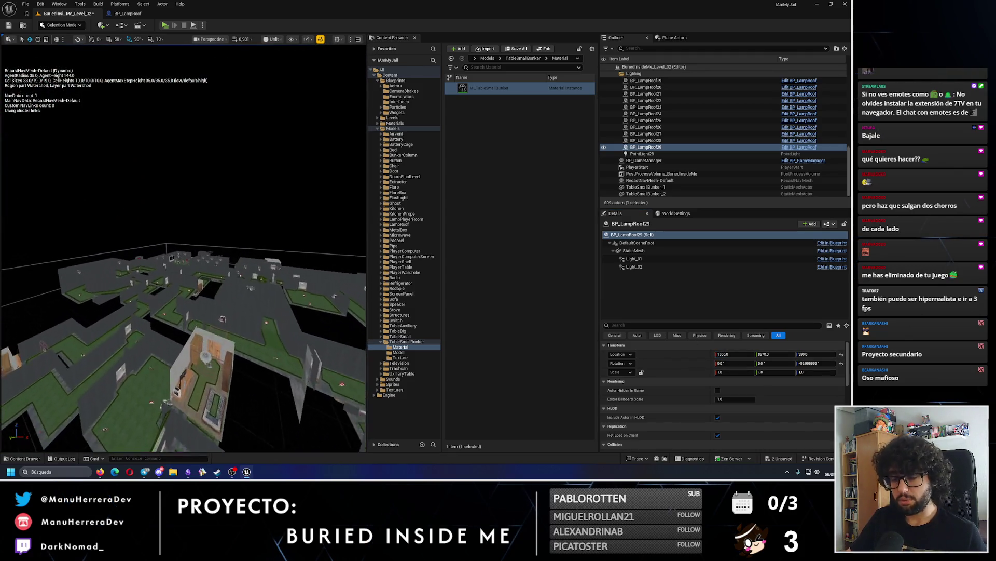
{"action": "scroll", "coordinate": [154, 345], "scroll_direction": "up", "scroll_amount": 5}
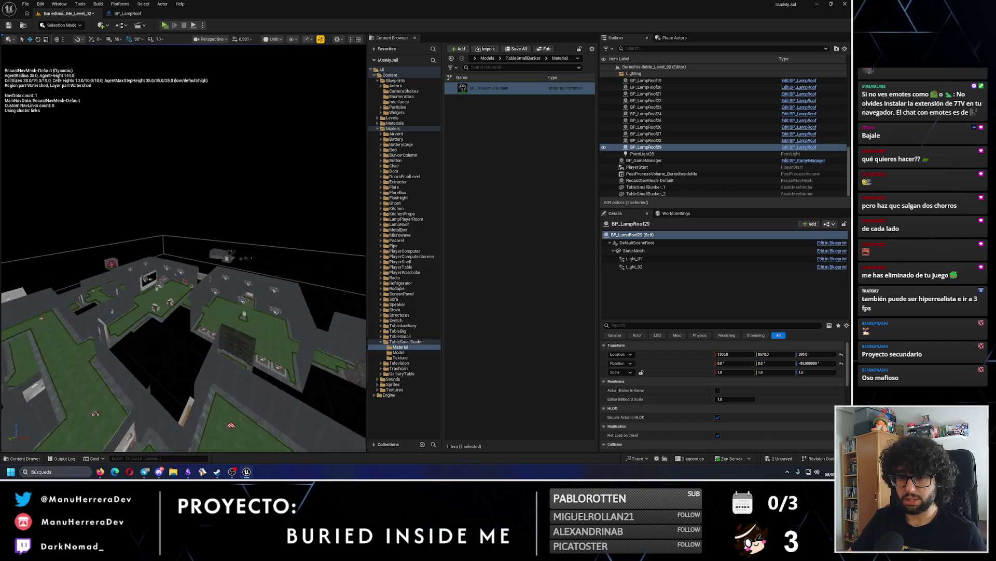
{"action": "key", "text": "f"}
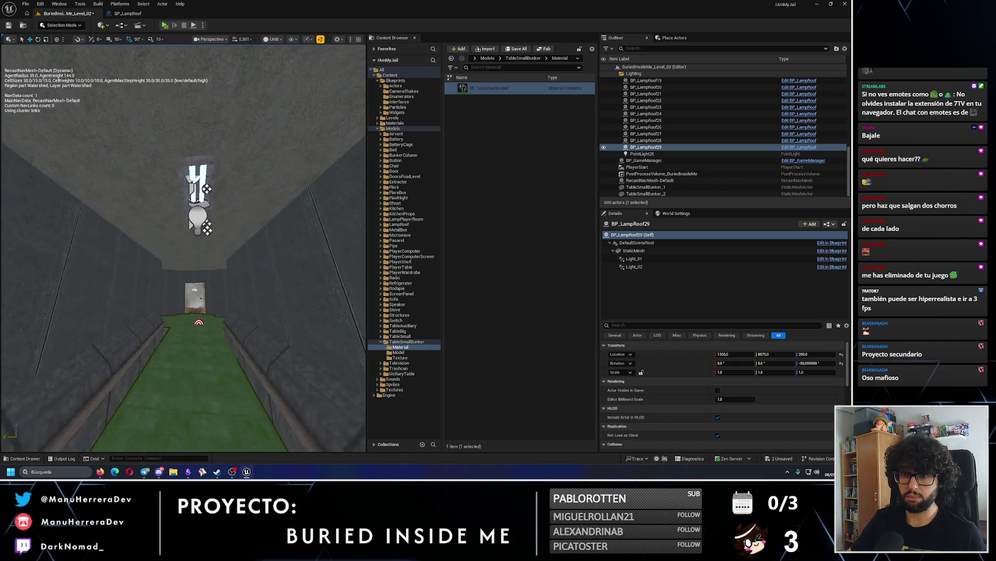
- Move the corridor lamp BP_LampRoof_3 to Location Y 1710 and open the BP_LampRoof blueprint
{"action": "left_click", "coordinate": [202, 216]}
{"action": "left_click_drag", "start_coordinate": [175, 205], "coordinate": [170, 206]}
{"action": "left_click", "coordinate": [773, 354]}
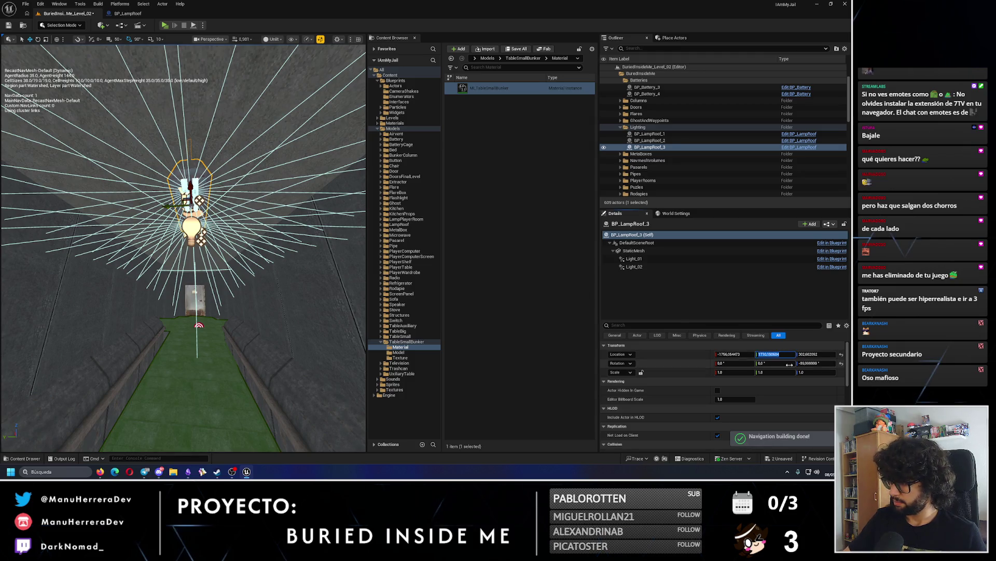
{"action": "key", "text": "Return"}
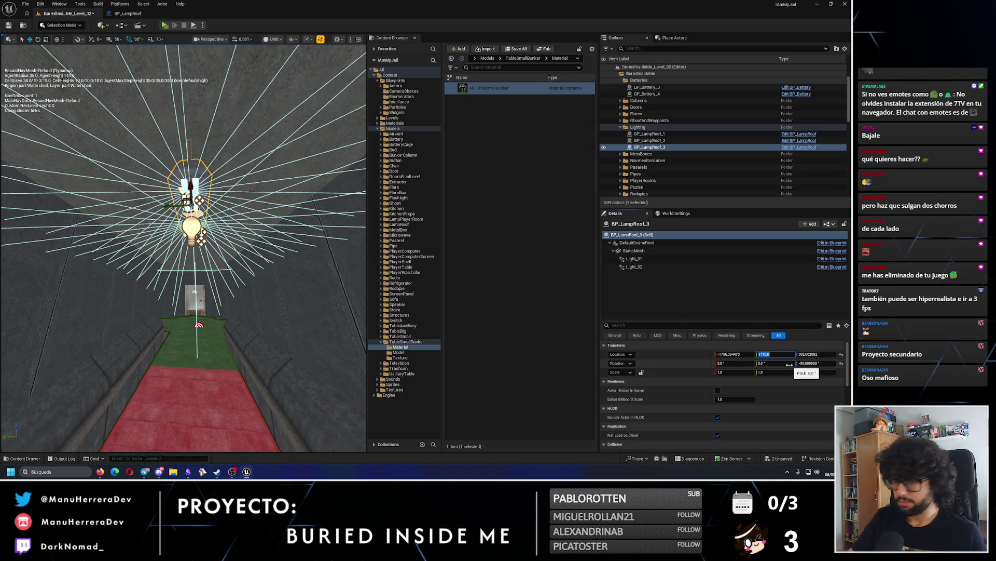
{"action": "left_click", "coordinate": [143, 15]}
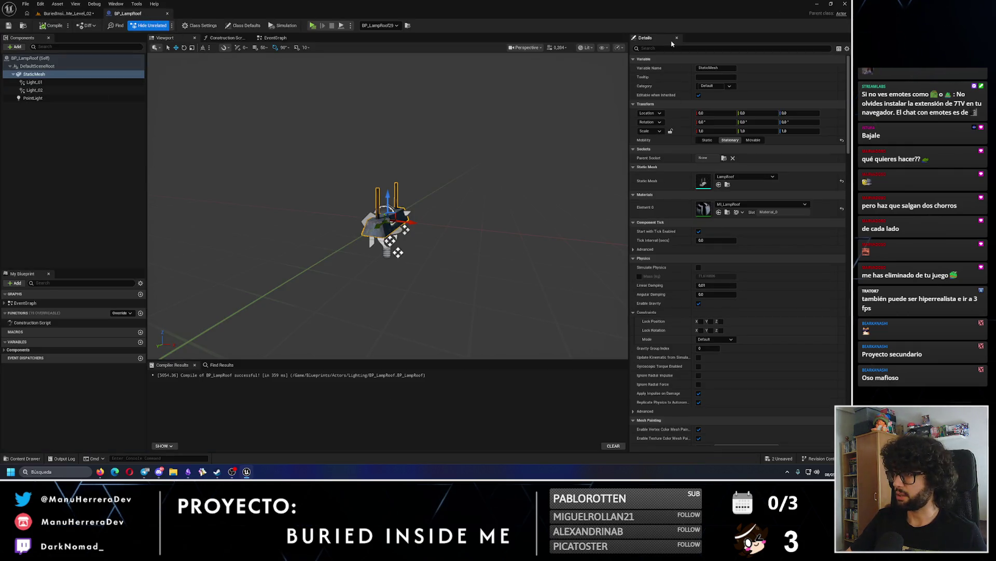
- Untick Can Ever Affect Navigation on BP_LampRoof's StaticMesh, recompile, and return to the level
{"action": "type", "text": "navig"}
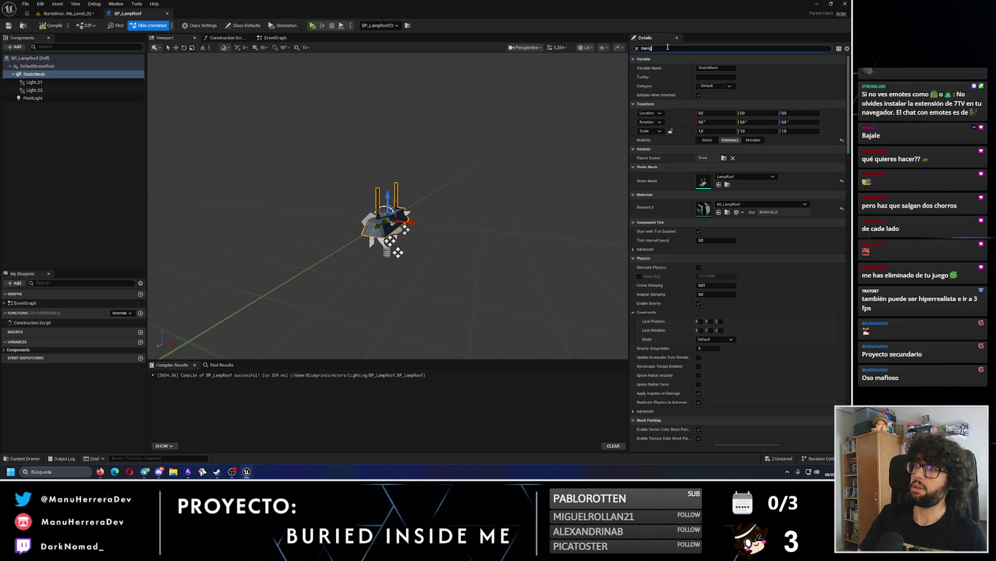
{"action": "type", "text": "ation"}
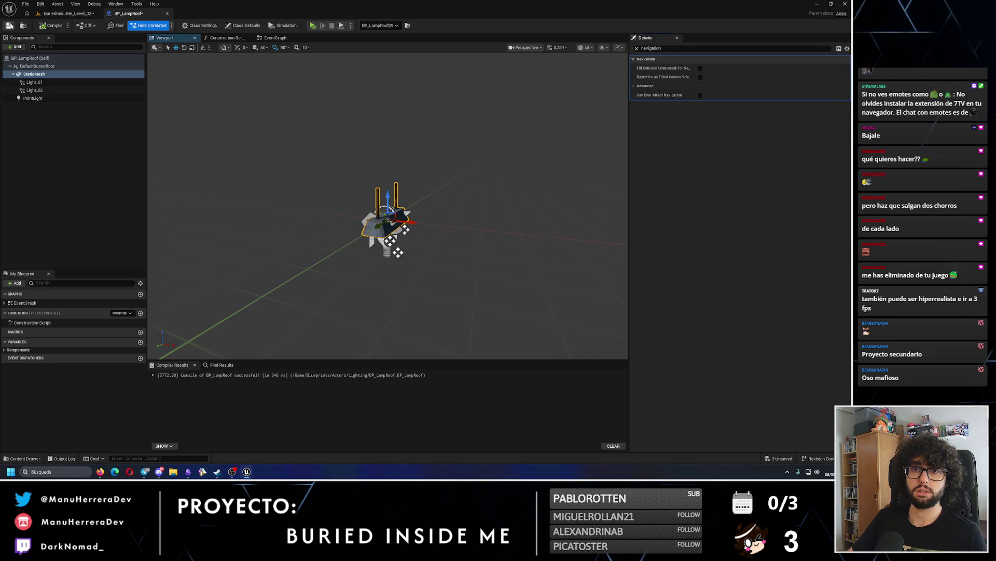
{"action": "left_click", "coordinate": [67, 13]}
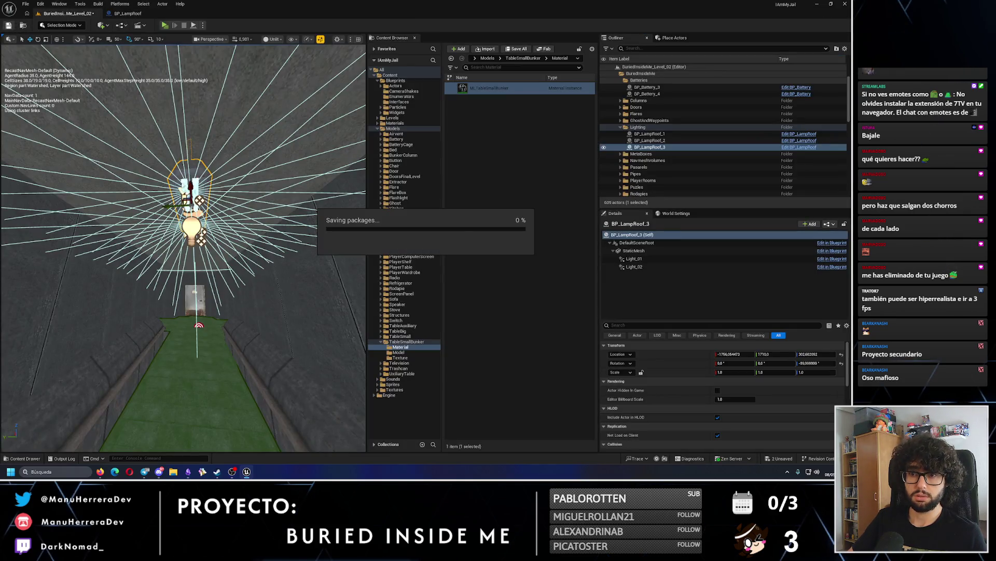
- Undo the stray lamp move, look over the navigation mesh, and select BP_LampRoof_2
{"action": "key", "text": "ctrl+z"}
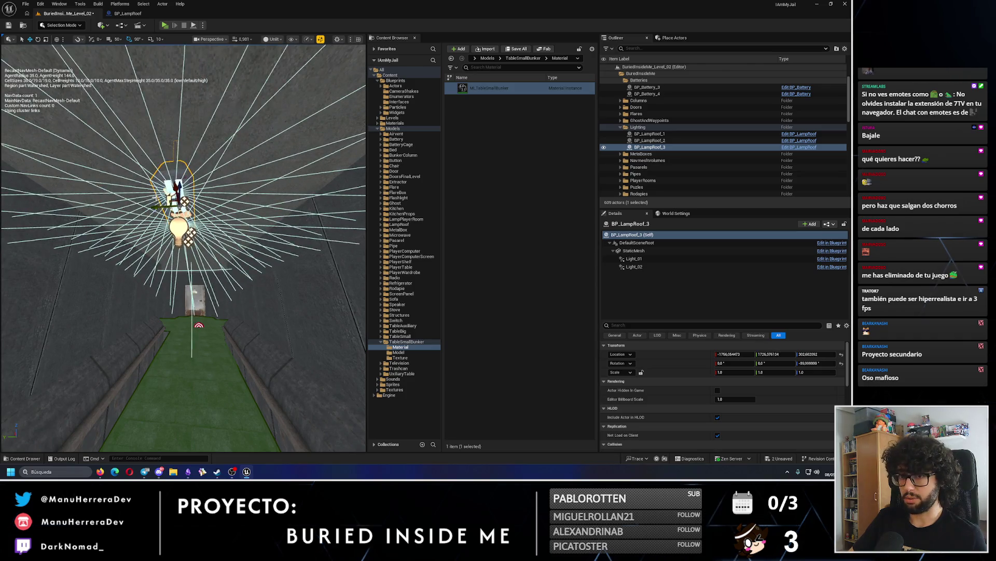
{"action": "key", "text": "ctrl+z"}
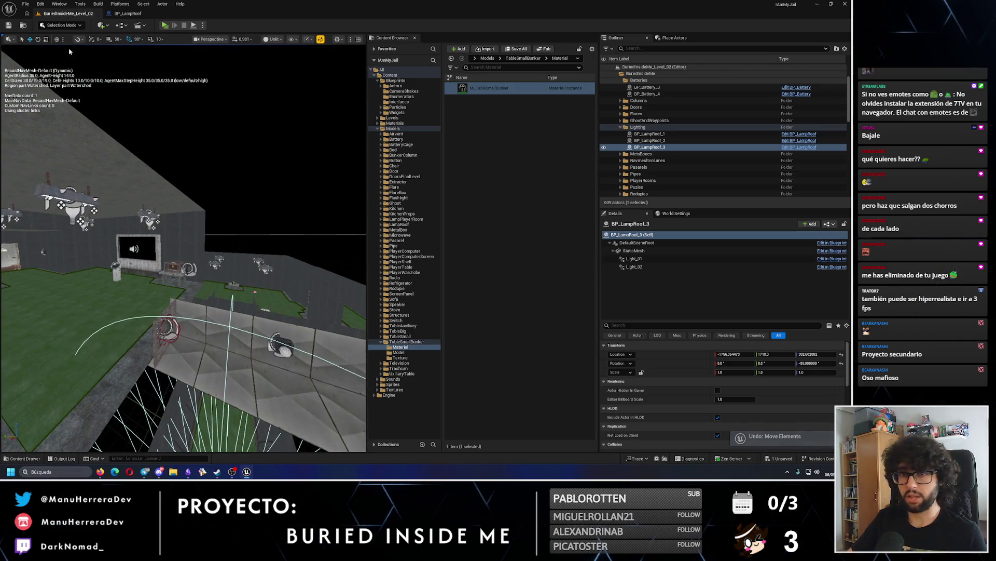
{"action": "mouse_move", "coordinate": [246, 193]}
{"action": "left_mouse_down"}
{"action": "mouse_move", "coordinate": [256, 275]}
{"action": "mouse_move", "coordinate": [228, 215]}
{"action": "left_mouse_up"}
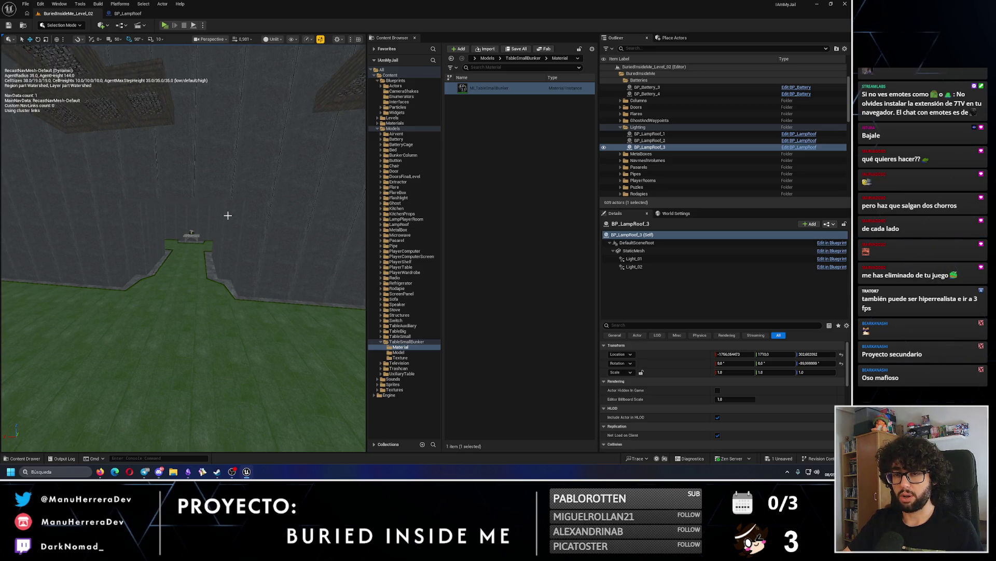
{"action": "scroll", "coordinate": [227, 215], "scroll_direction": "down", "scroll_amount": 5}
{"action": "left_click_drag", "start_coordinate": [227, 215], "coordinate": [234, 225]}
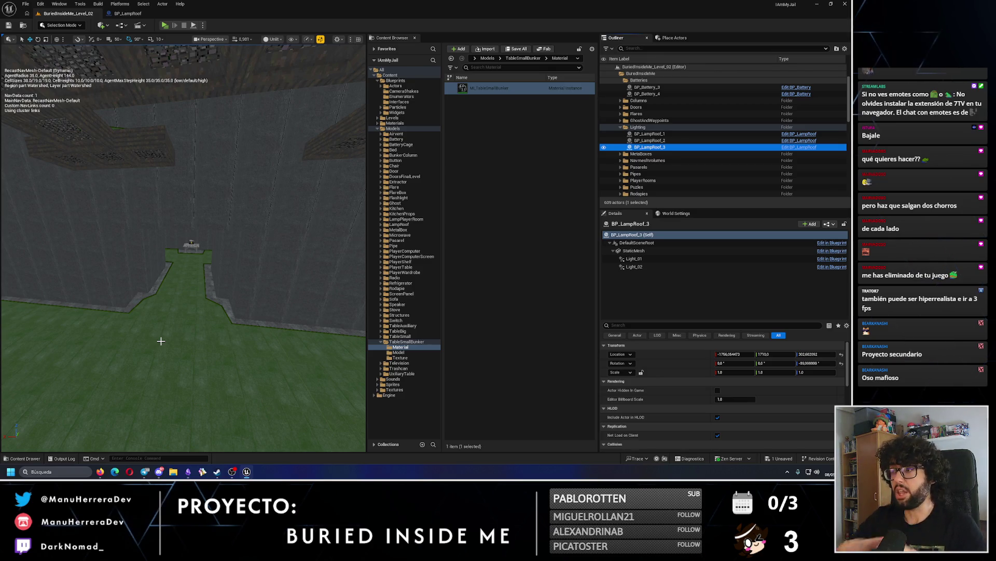
{"action": "left_click", "coordinate": [649, 141]}
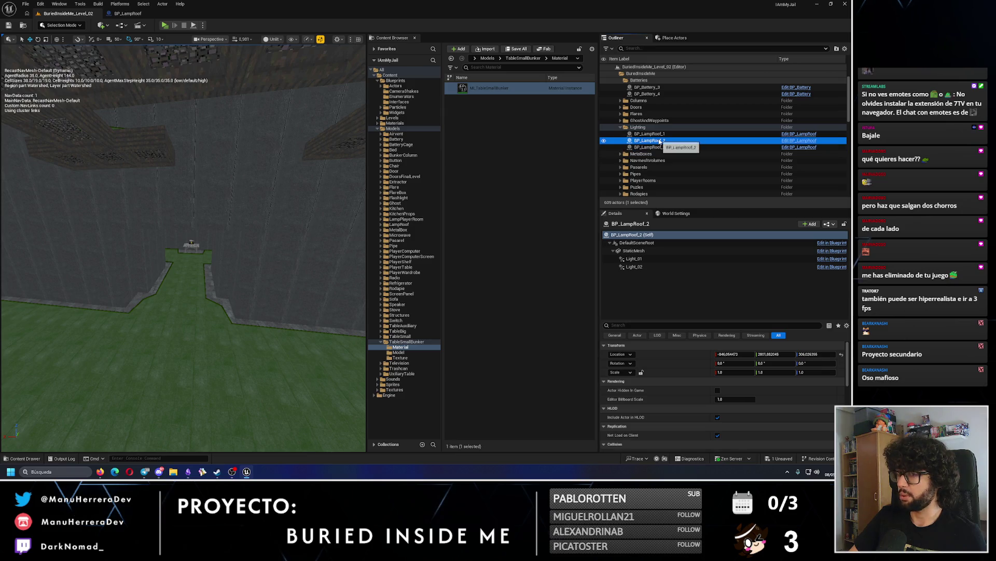
- Step the view through BP_LampRoof_1, _2 and _3, then frame BP_LampRoof29 over the floor
{"action": "double_click", "coordinate": [661, 135]}
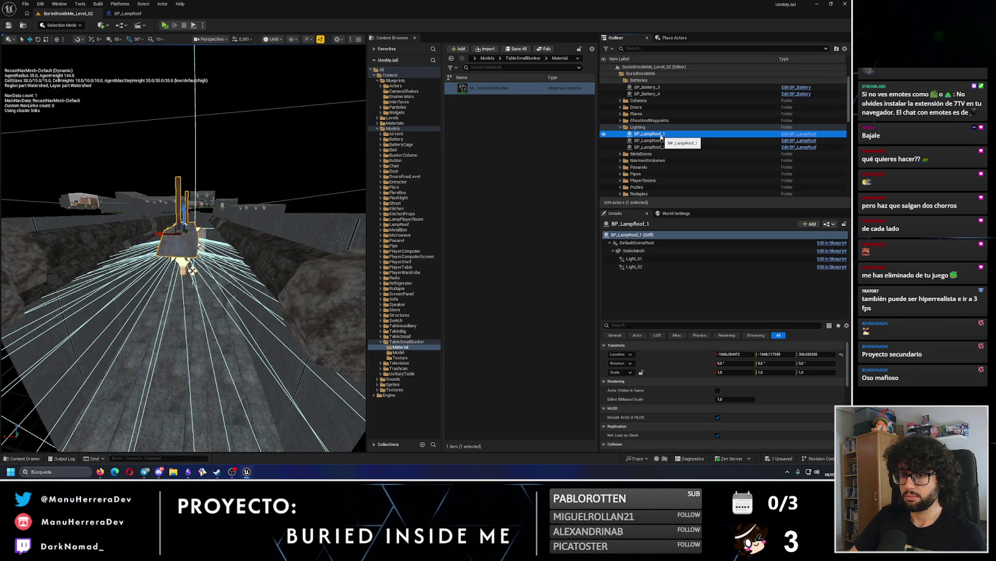
{"action": "double_click", "coordinate": [661, 140]}
{"action": "double_click", "coordinate": [659, 147]}
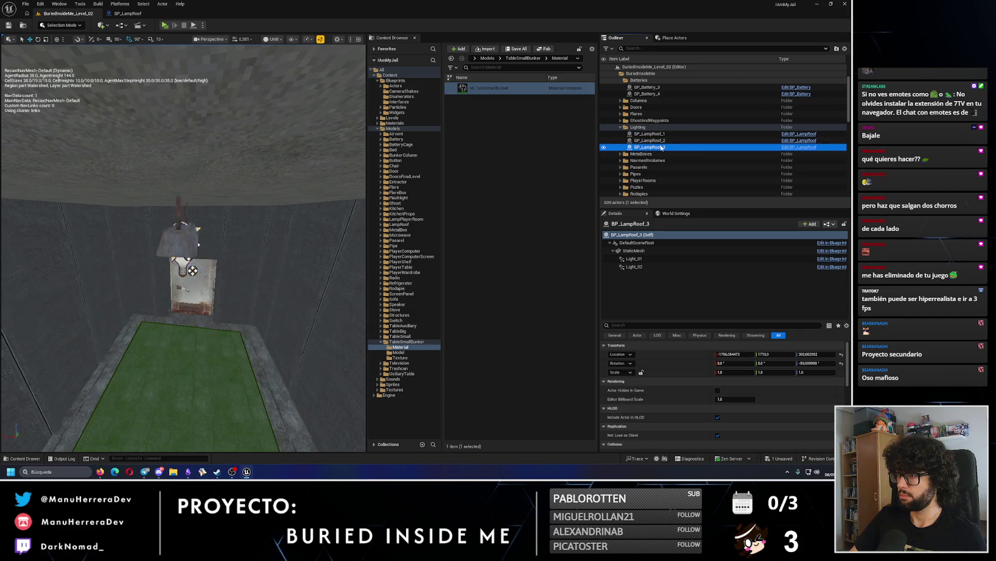
{"action": "scroll", "coordinate": [669, 166], "scroll_direction": "down", "scroll_amount": 3}
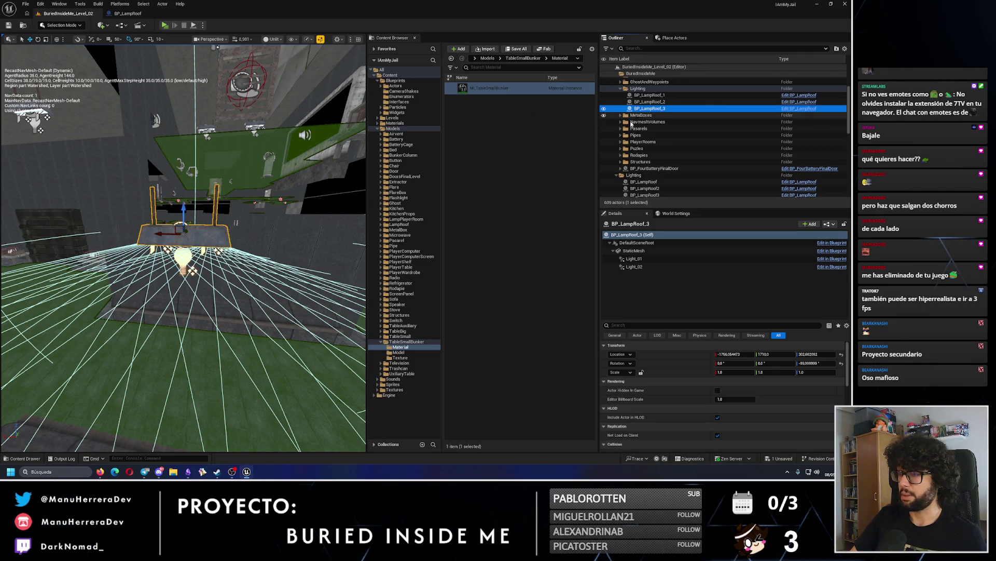
{"action": "scroll", "coordinate": [657, 150], "scroll_direction": "down", "scroll_amount": 15}
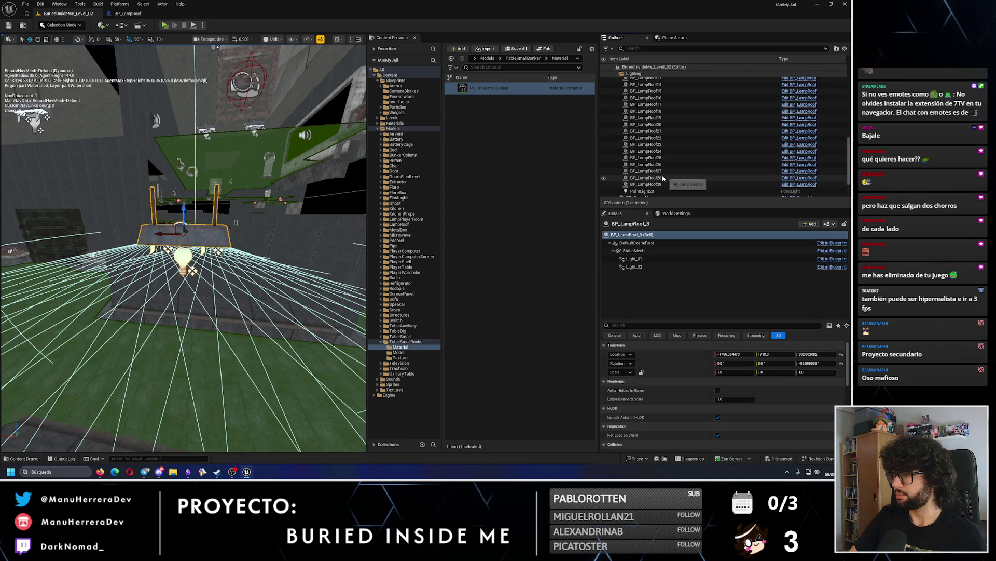
{"action": "double_click", "coordinate": [655, 147]}
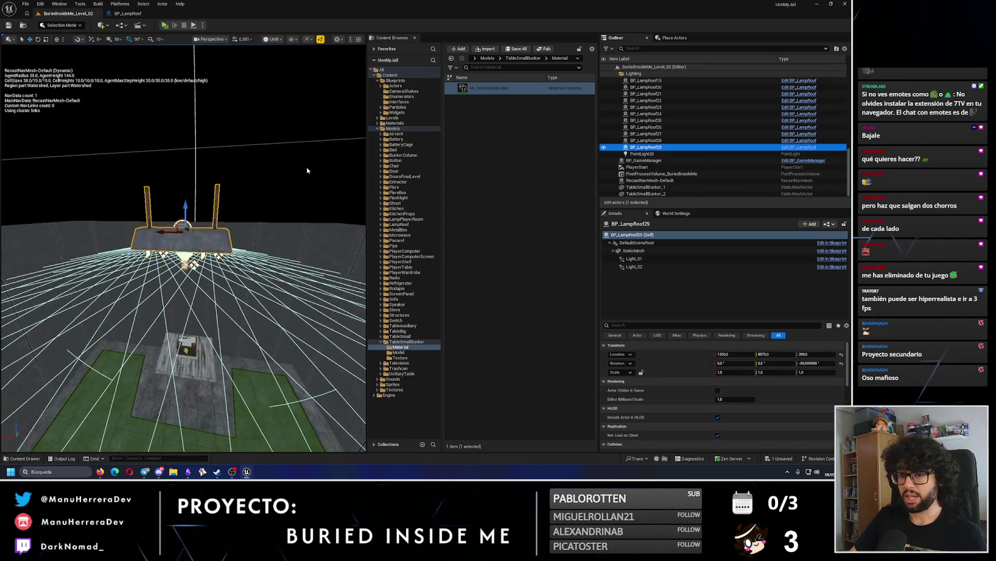
{"action": "mouse_move", "coordinate": [312, 218]}
{"action": "left_mouse_down"}
{"action": "mouse_move", "coordinate": [330, 171]}
{"action": "mouse_move", "coordinate": [269, 205]}
{"action": "left_mouse_up"}
{"action": "key", "text": "alt+4"}
{"action": "key", "text": "alt+p"}
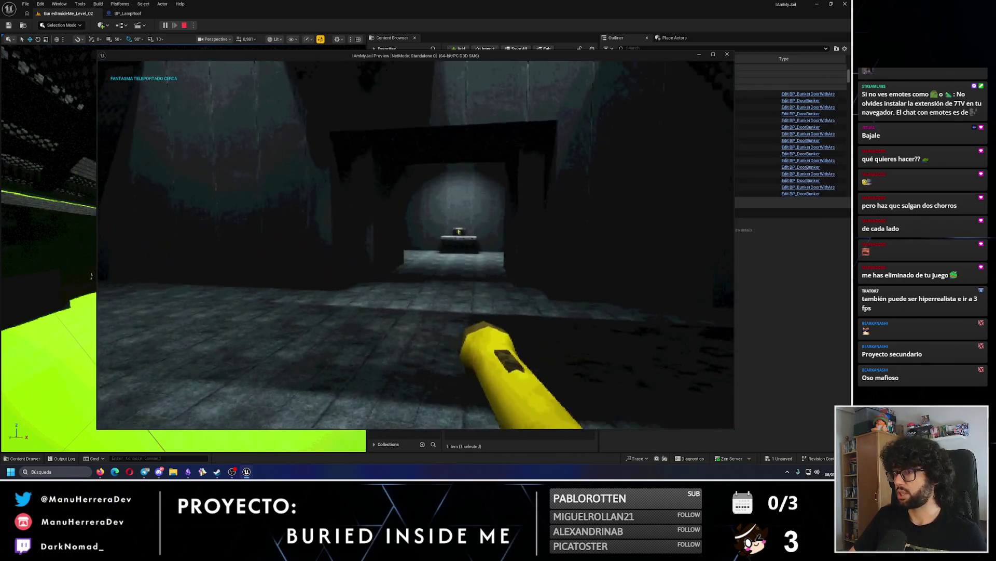
{"action": "key", "text": "w"}
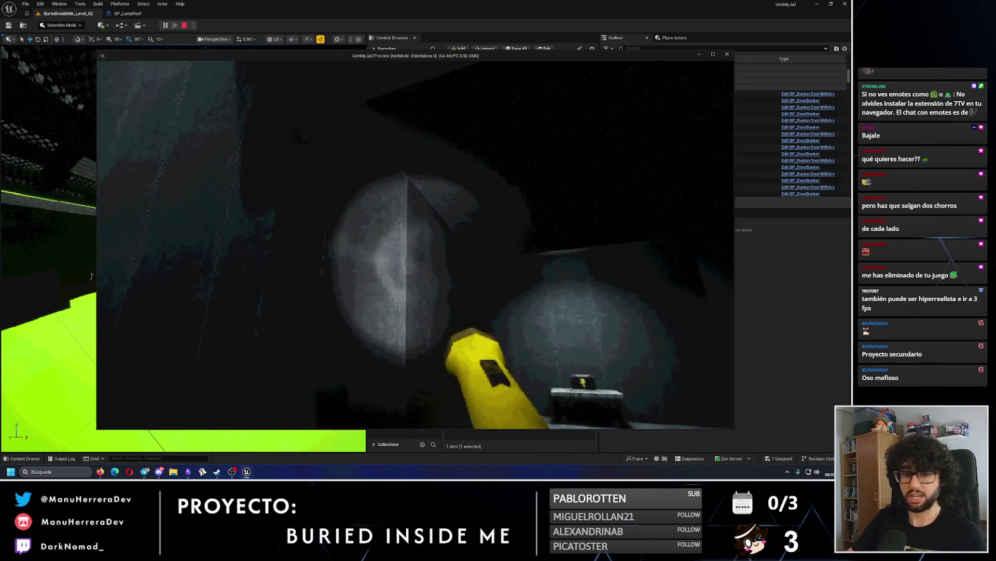
{"action": "key", "text": "w"}
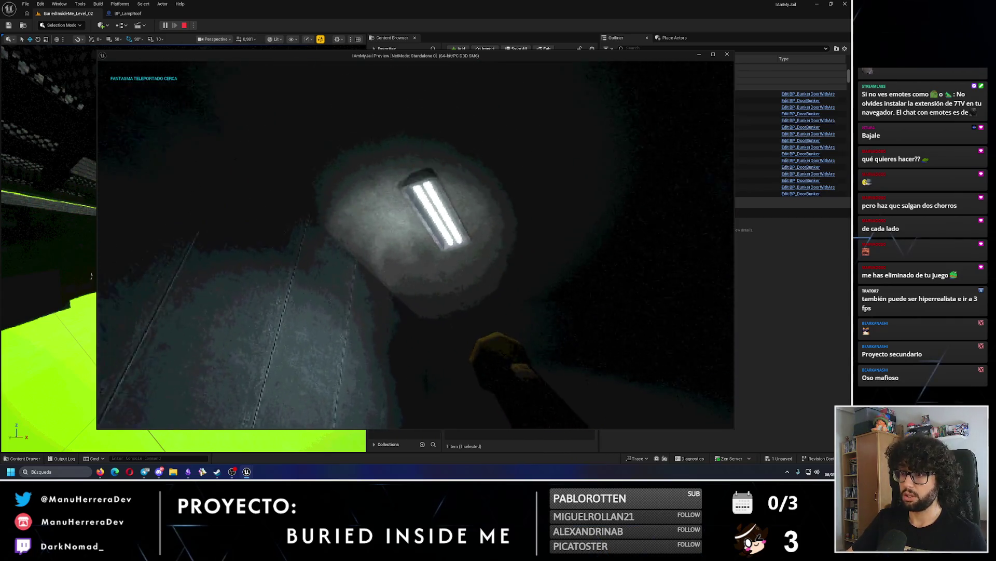
{"action": "key", "text": "Escape"}
{"action": "double_click", "coordinate": [646, 160]}
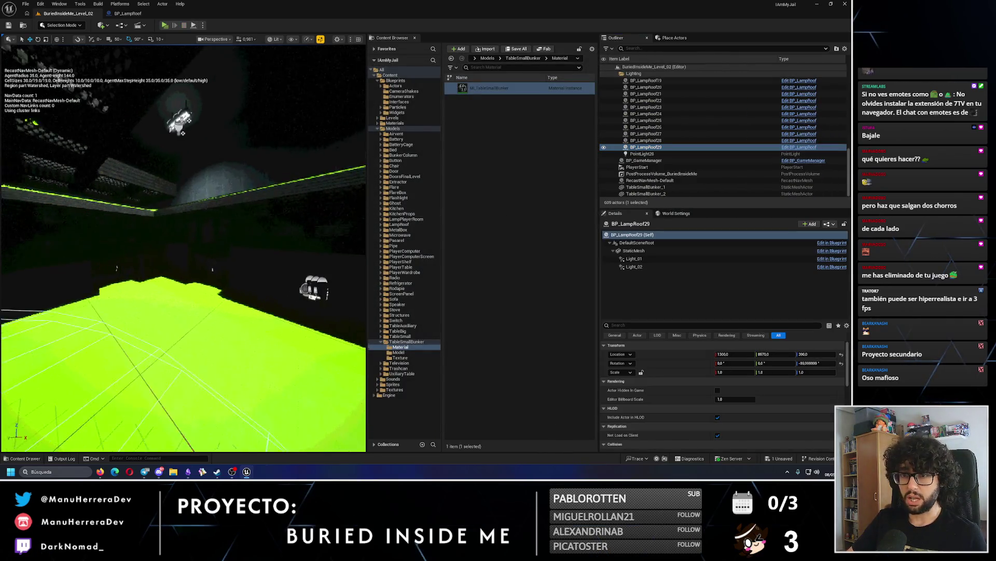
- Zero the BP_LampRoof29 StaticMesh component's Location to 0,0,0 inside the actor
{"action": "left_click_drag", "start_coordinate": [208, 259], "coordinate": [244, 179]}
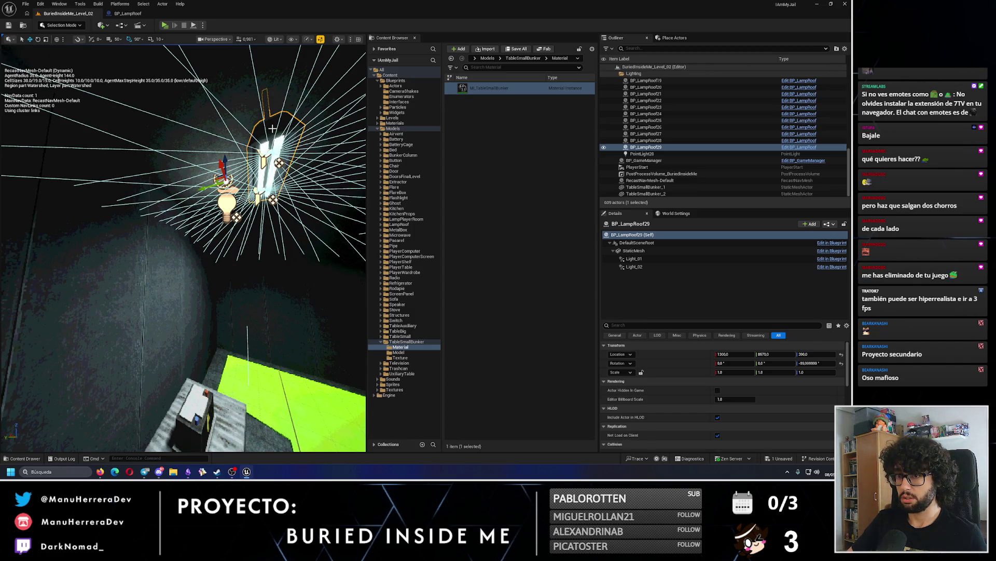
{"action": "left_click", "coordinate": [634, 251]}
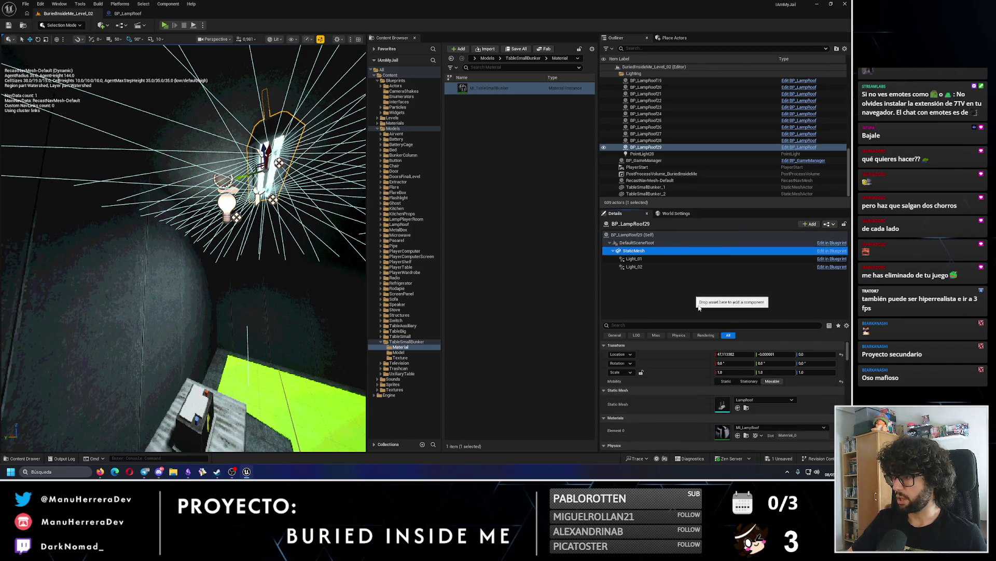
{"action": "left_click_drag", "start_coordinate": [768, 354], "coordinate": [766, 353]}
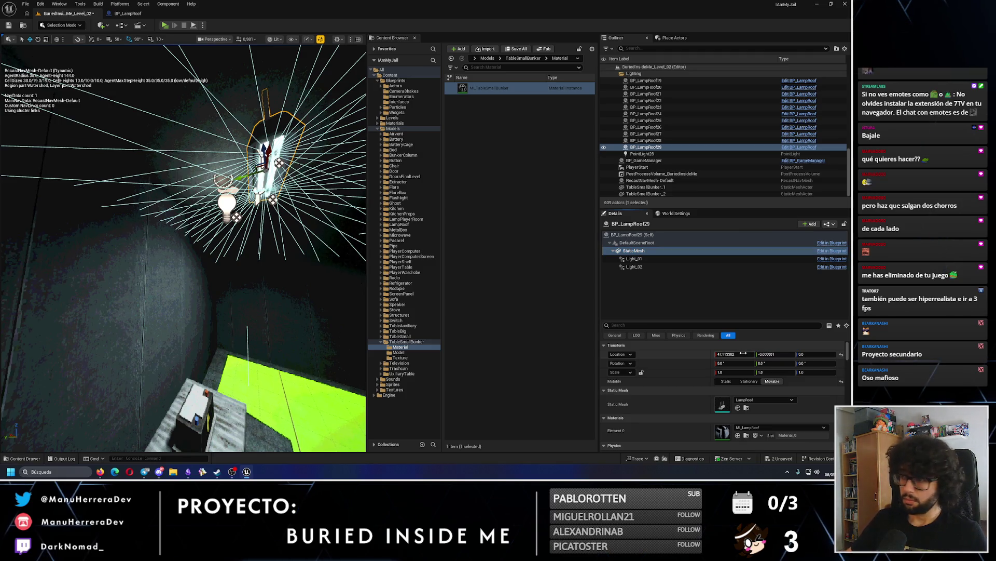
{"action": "left_click_drag", "start_coordinate": [743, 353], "coordinate": [741, 353]}
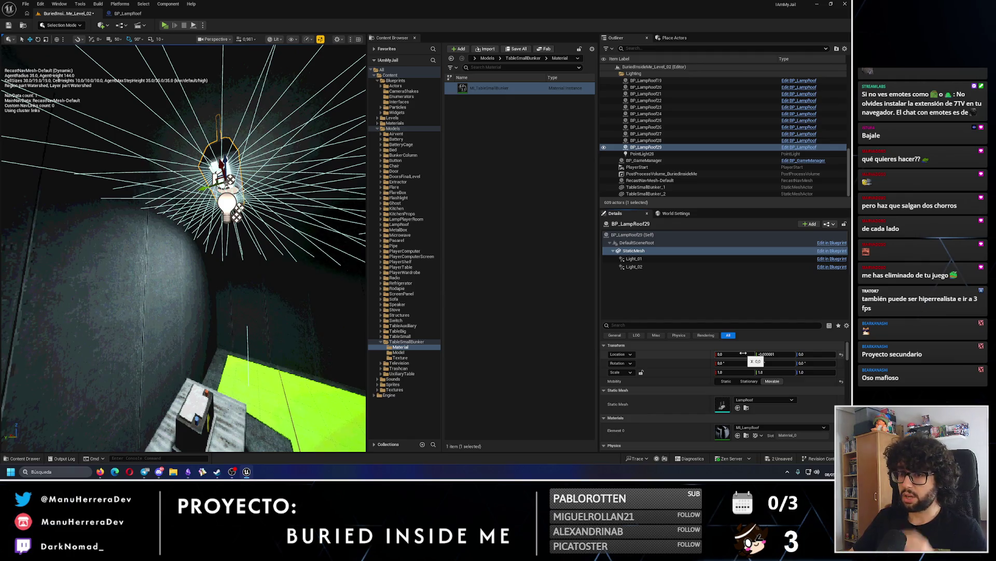
{"action": "left_click", "coordinate": [635, 235]}
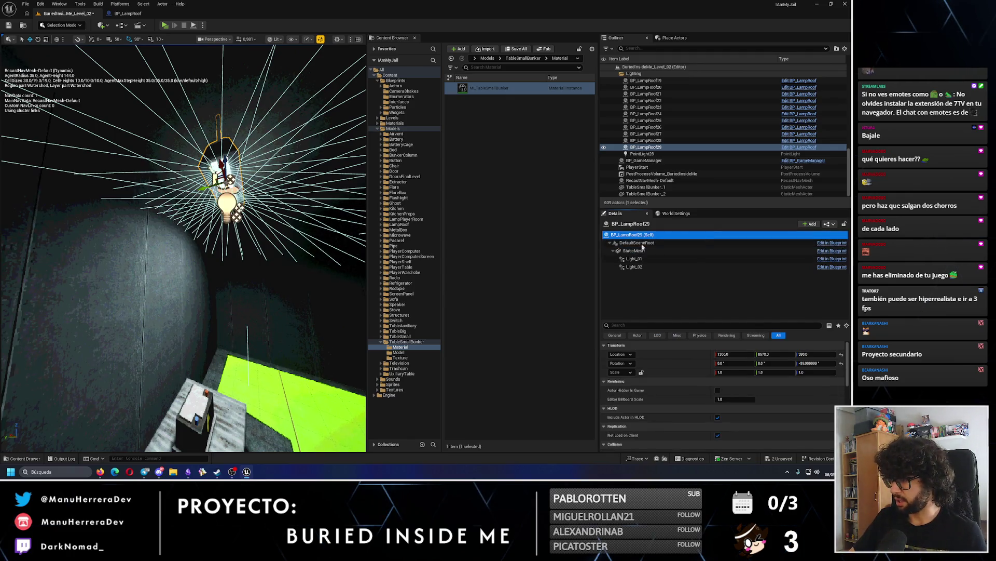
{"action": "left_click", "coordinate": [635, 251]}
{"action": "left_click", "coordinate": [771, 354]}
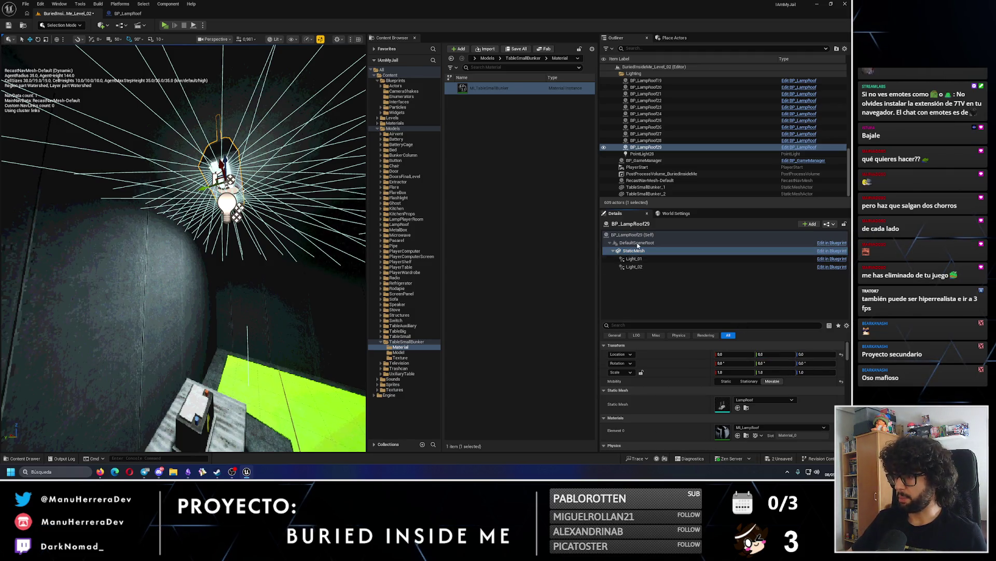
{"action": "left_click", "coordinate": [633, 235]}
- Slide the BP_LampRoof29 actor along Y to about 8520.7
{"action": "left_click_drag", "start_coordinate": [203, 188], "coordinate": [241, 178]}
{"action": "scroll", "coordinate": [183, 248], "scroll_direction": "down", "scroll_amount": 5}
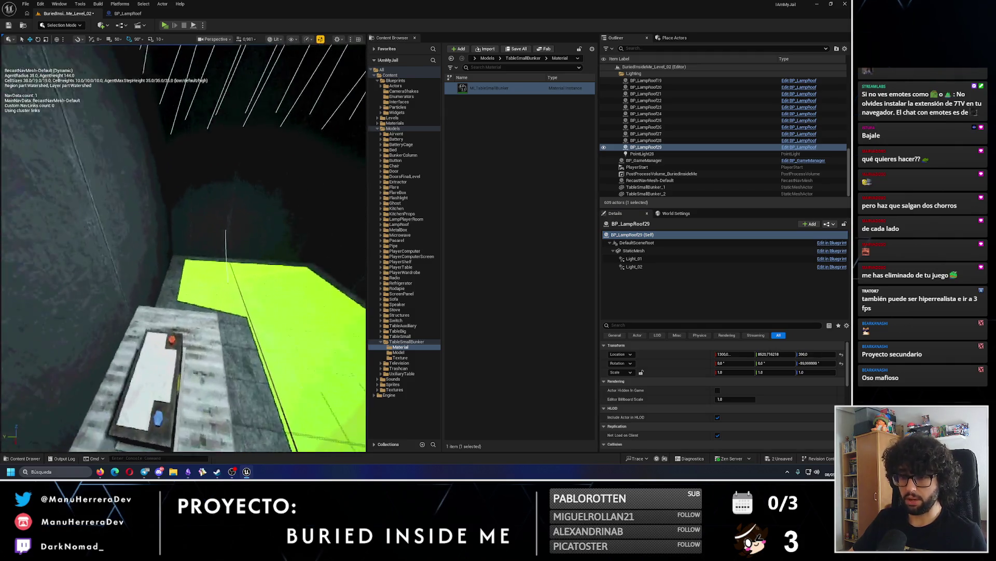
{"action": "mouse_move", "coordinate": [195, 249]}
{"action": "left_mouse_down"}
{"action": "mouse_move", "coordinate": [195, 306]}
{"action": "mouse_move", "coordinate": [94, 232]}
{"action": "left_mouse_up"}
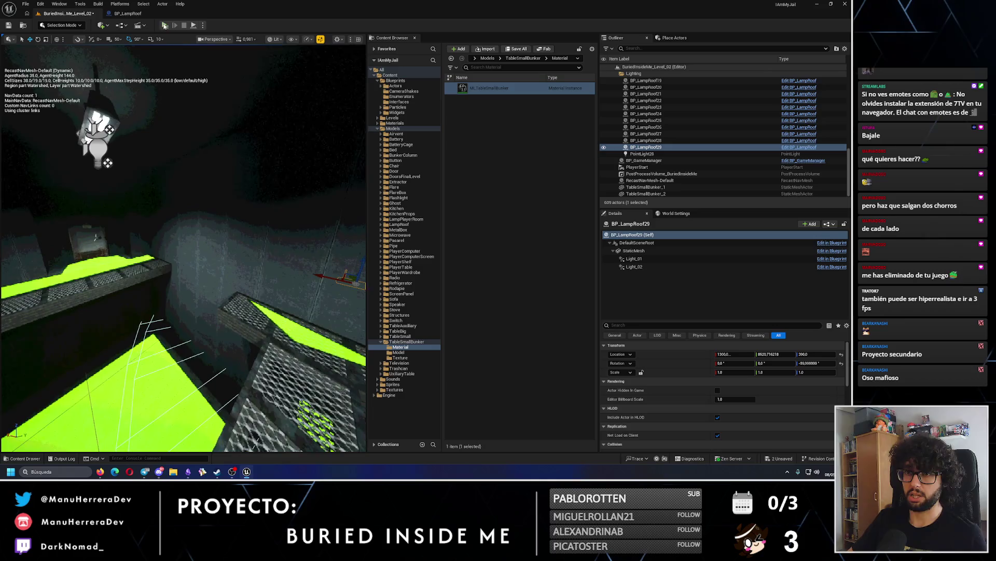
{"action": "key", "text": "alt+p"}
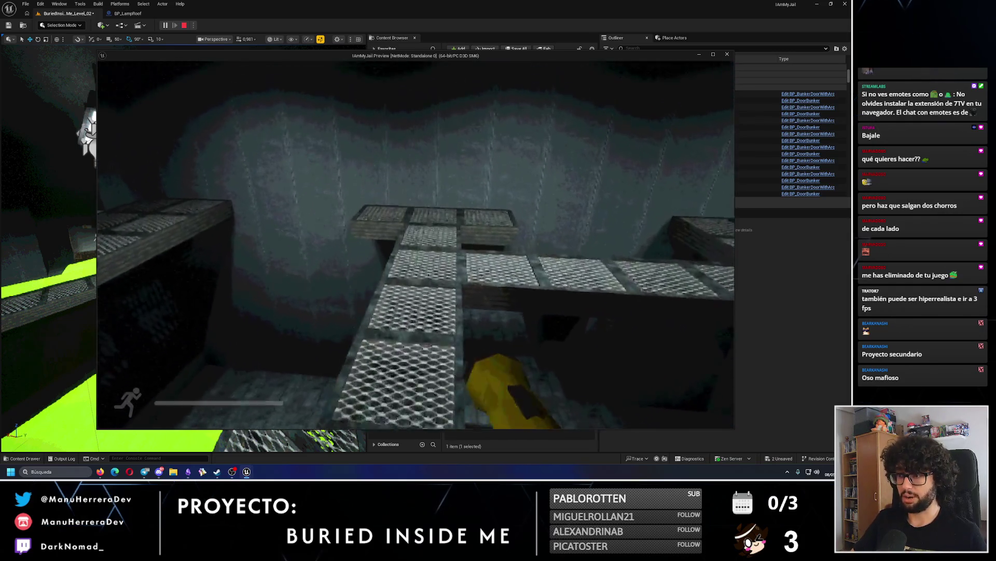
{"action": "key", "text": "shift+w"}
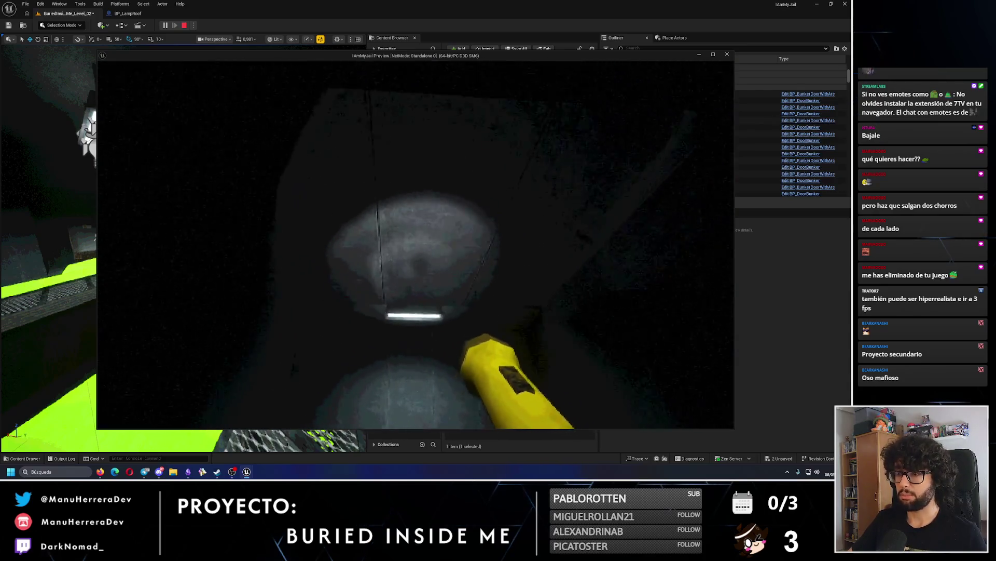
{"action": "key", "text": "shift+w"}
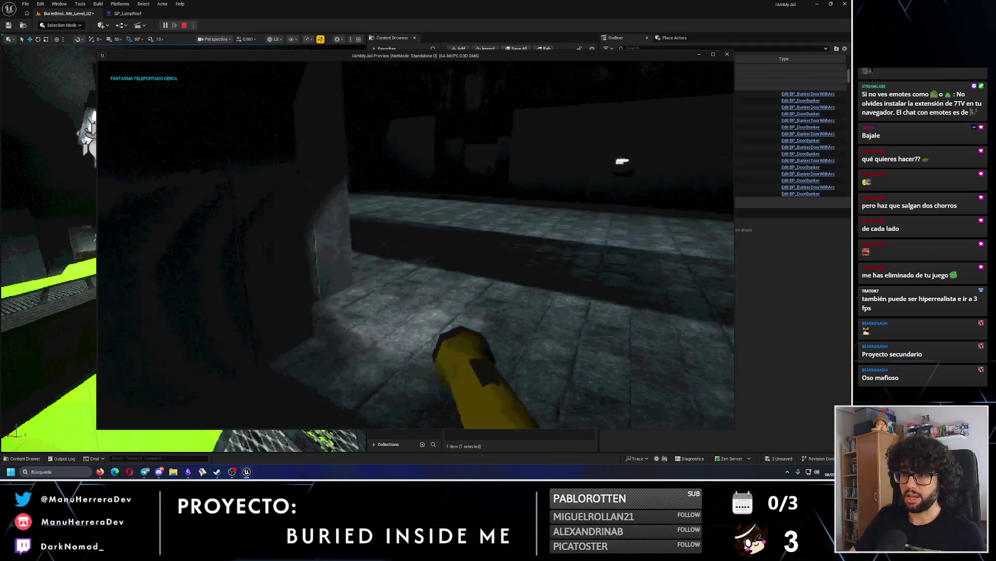
{"action": "key", "text": "shift"}
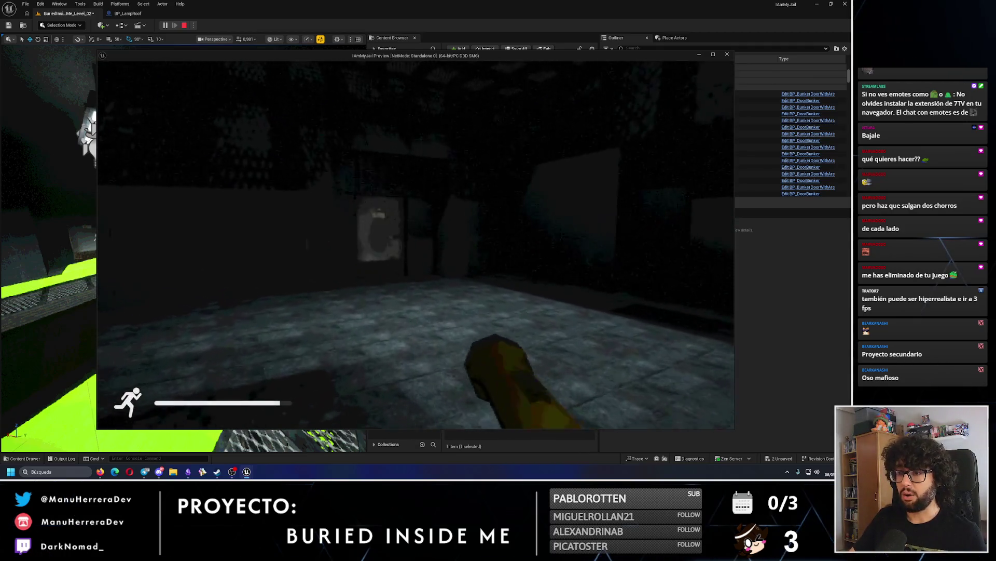
{"action": "key", "text": "f"}
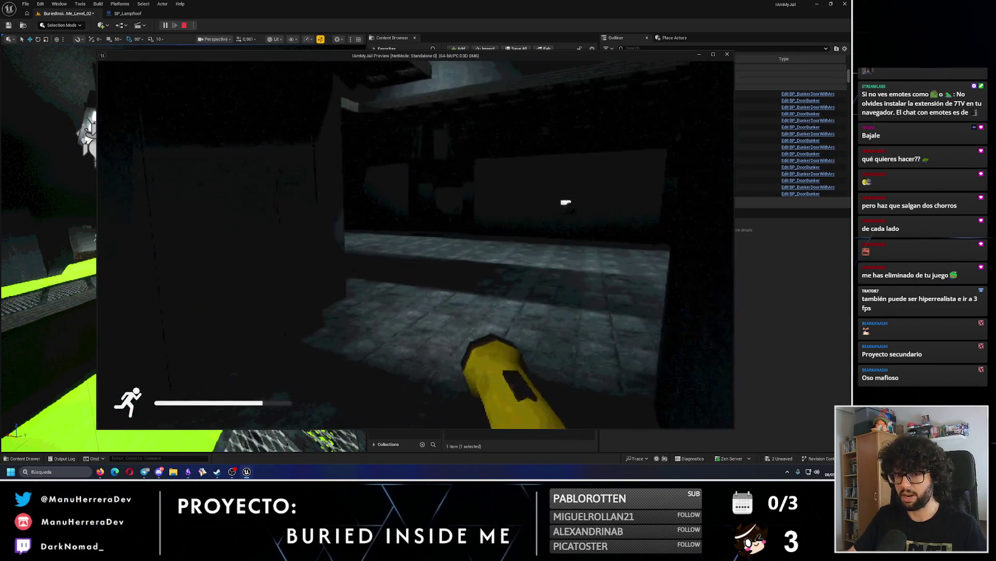
{"action": "key", "text": "Escape"}
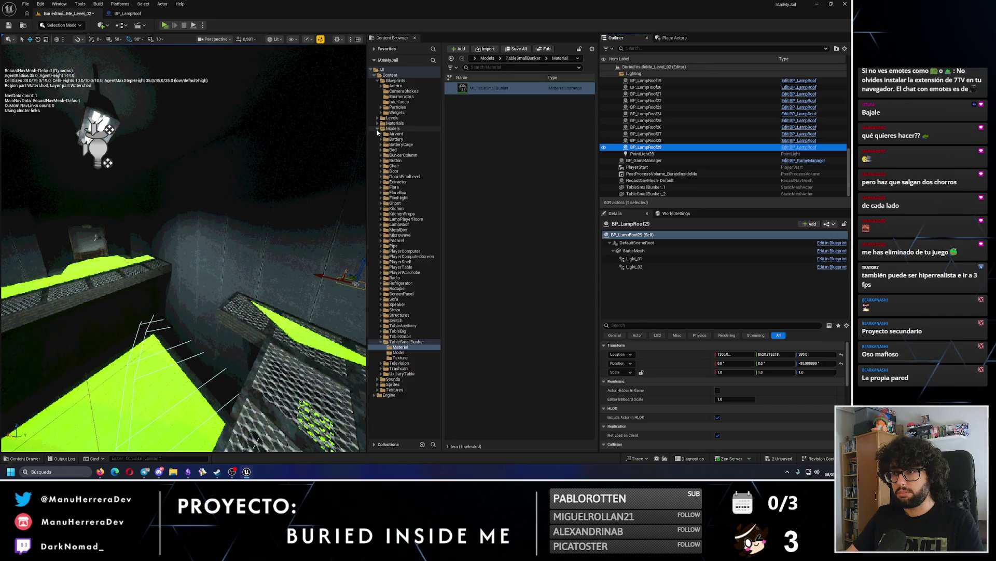
- Create a DisableValvesPuzzle folder inside Blueprints/Actors/PuzlesBlueprints
{"action": "double_click", "coordinate": [382, 129]}
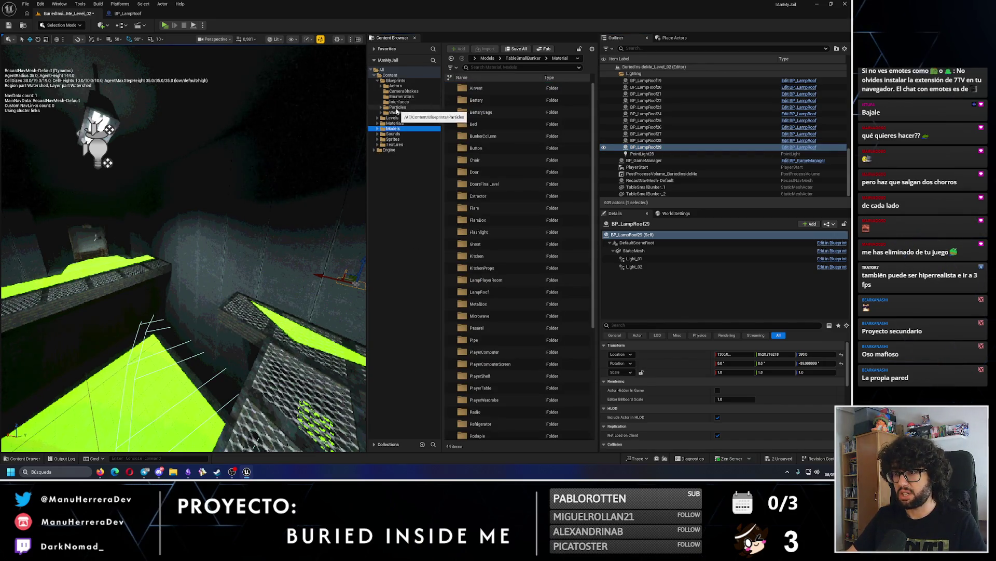
{"action": "left_click", "coordinate": [381, 86]}
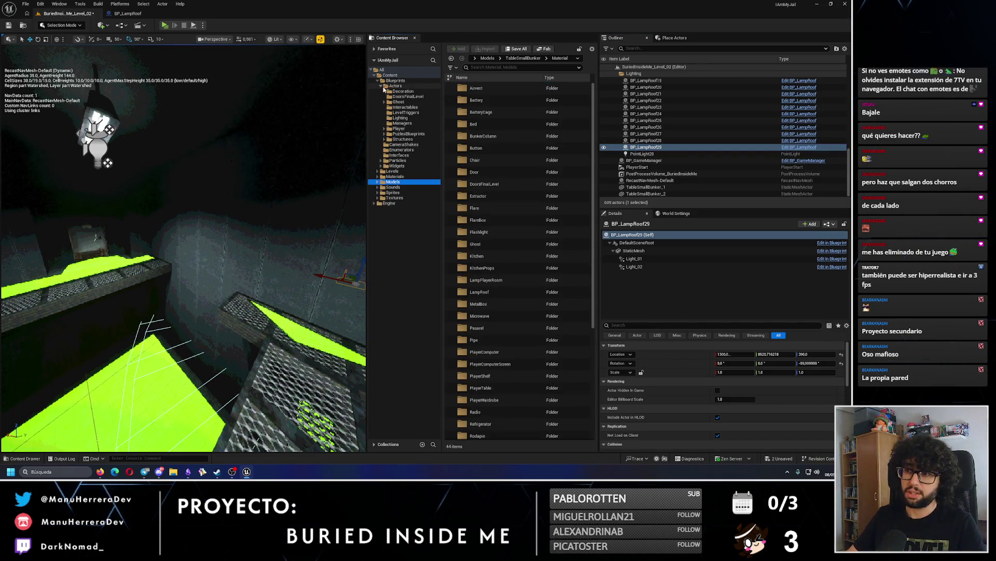
{"action": "left_click", "coordinate": [391, 134]}
{"action": "left_click", "coordinate": [384, 134]}
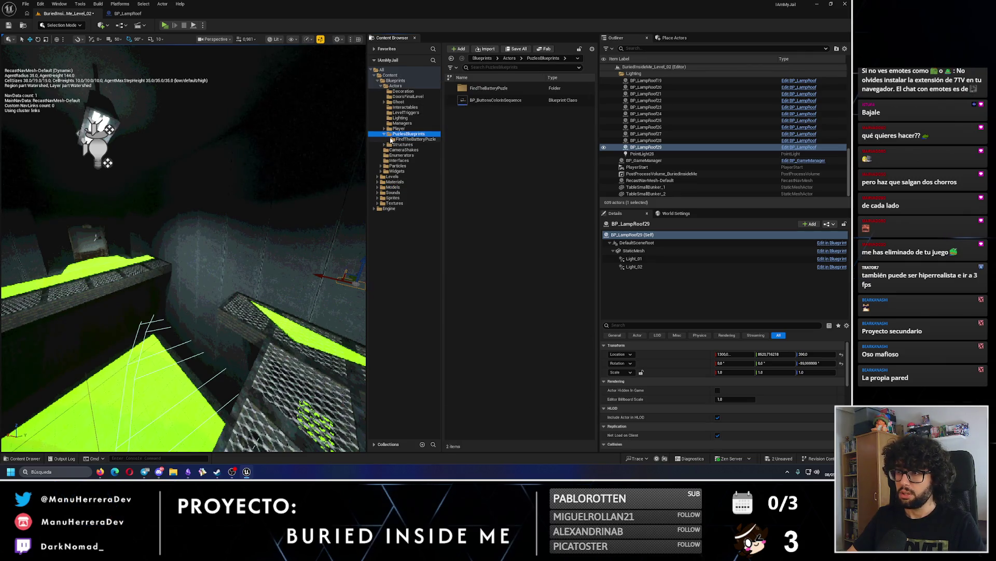
{"action": "right_click", "coordinate": [413, 133]}
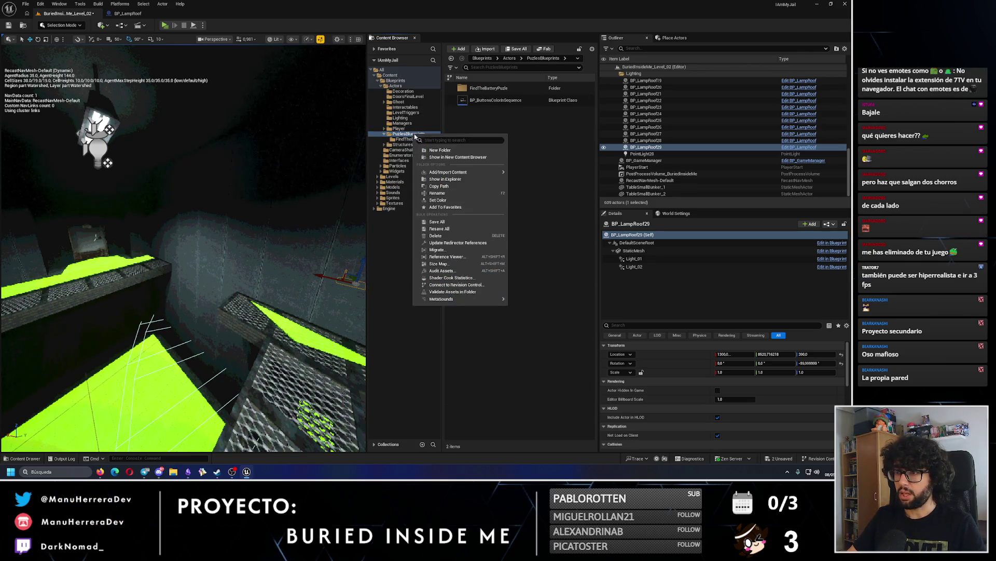
{"action": "left_click", "coordinate": [436, 150]}
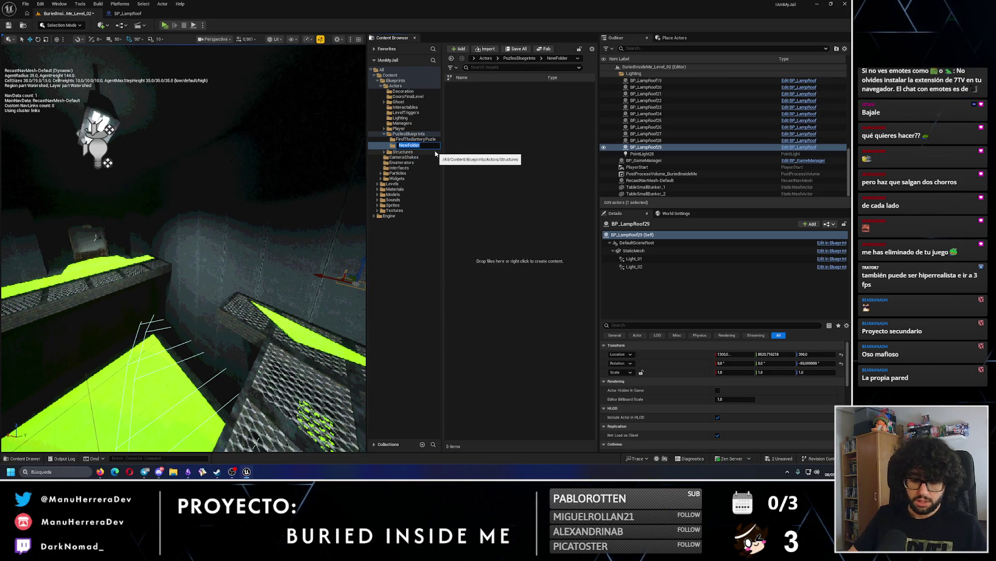
{"action": "type", "text": "DisableValvesPuzl"}
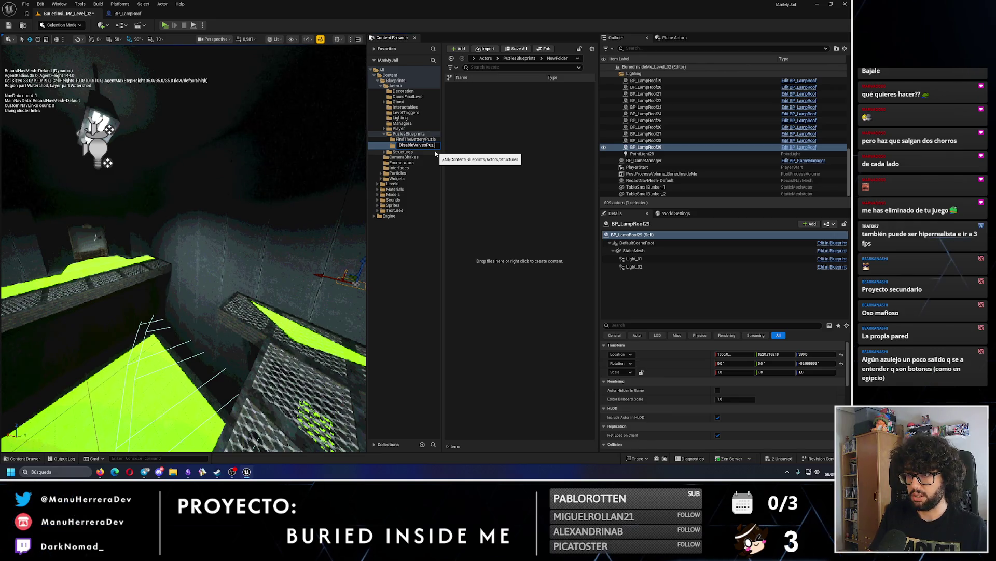
{"action": "key", "text": "BackSpace"}
{"action": "type", "text": "zle"}
{"action": "key", "text": "Return"}
- Create a second folder named ColorSequence inside PuzlesBlueprints
{"action": "left_click", "coordinate": [423, 144]}
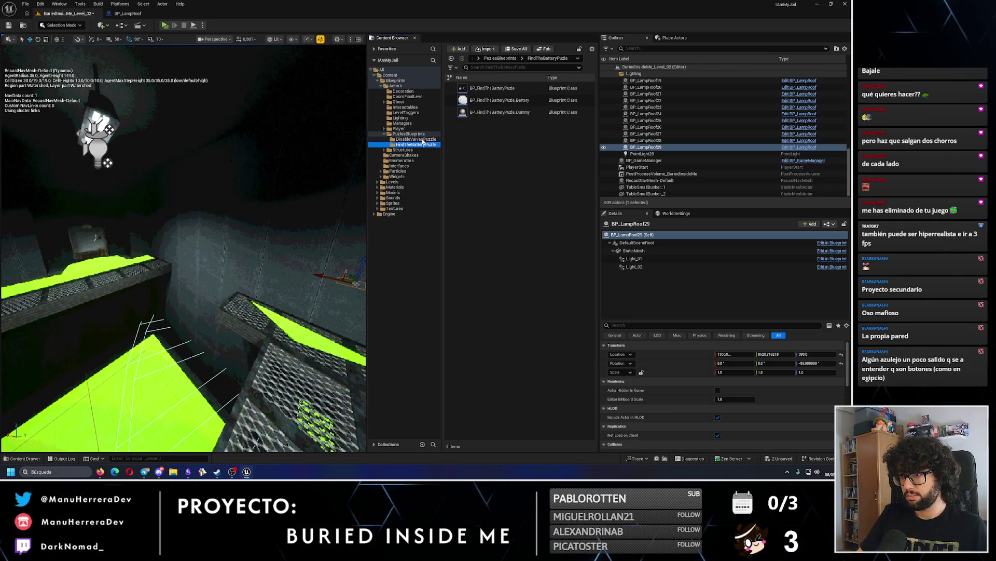
{"action": "left_click", "coordinate": [418, 134]}
{"action": "right_click", "coordinate": [418, 136]}
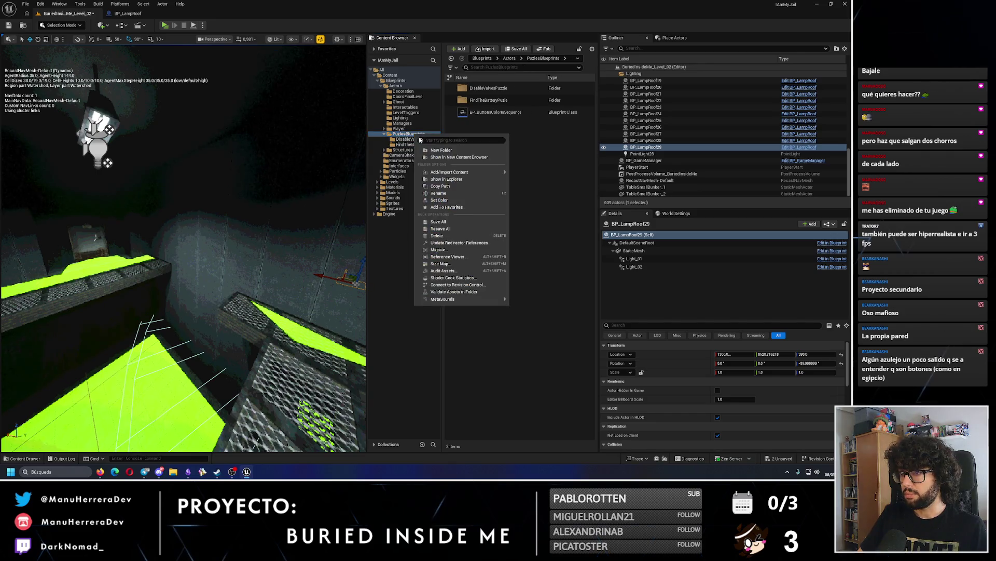
{"action": "left_click", "coordinate": [429, 150]}
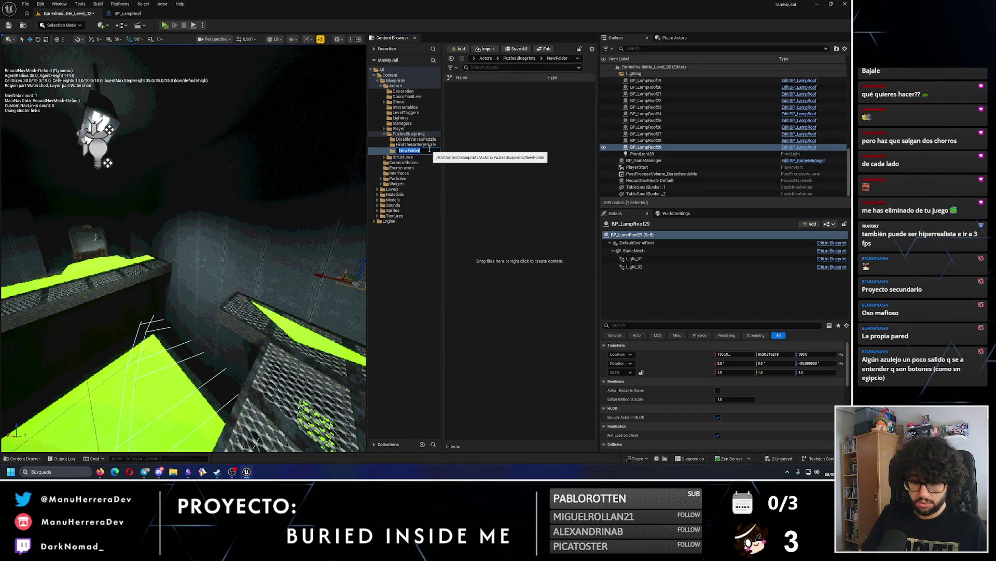
{"action": "key", "text": "BackSpace"}
{"action": "type", "text": "orS"}
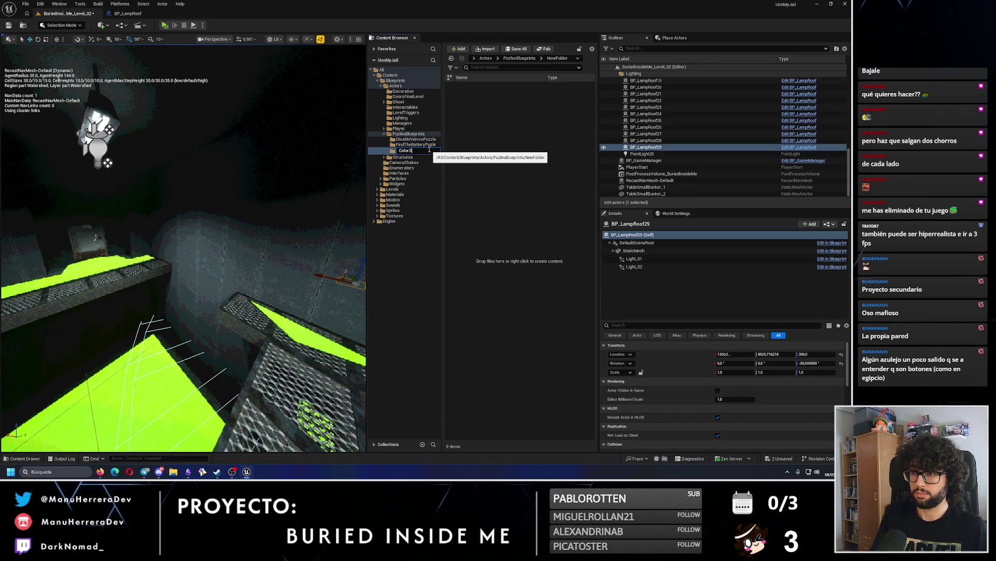
{"action": "type", "text": "equence"}
{"action": "key", "text": "Return"}
- Move BP_ButtonsColorInSequence into the ColorSequence folder
{"action": "left_click", "coordinate": [432, 134]}
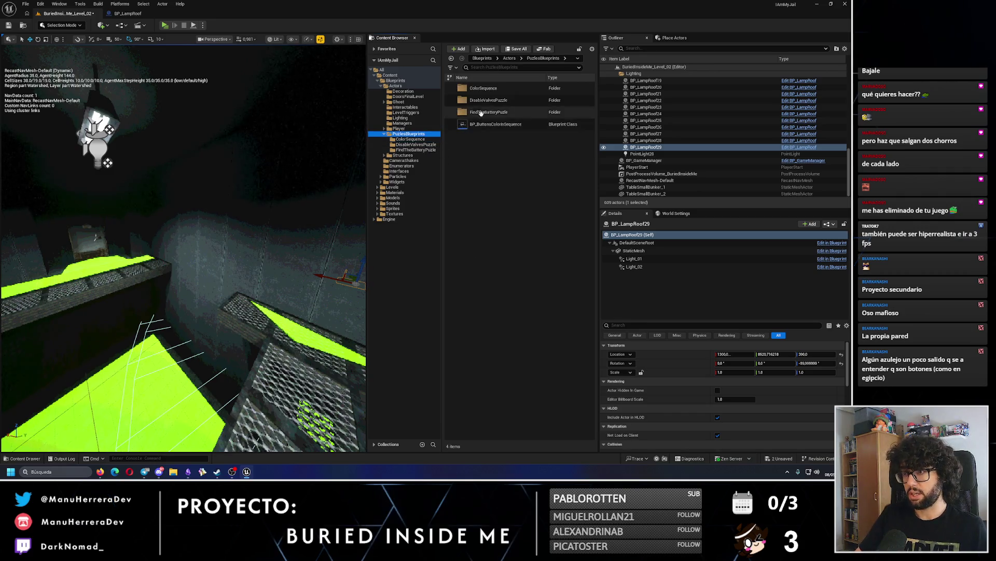
{"action": "left_click_drag", "start_coordinate": [480, 125], "coordinate": [482, 92]}
{"action": "left_click", "coordinate": [499, 104]}
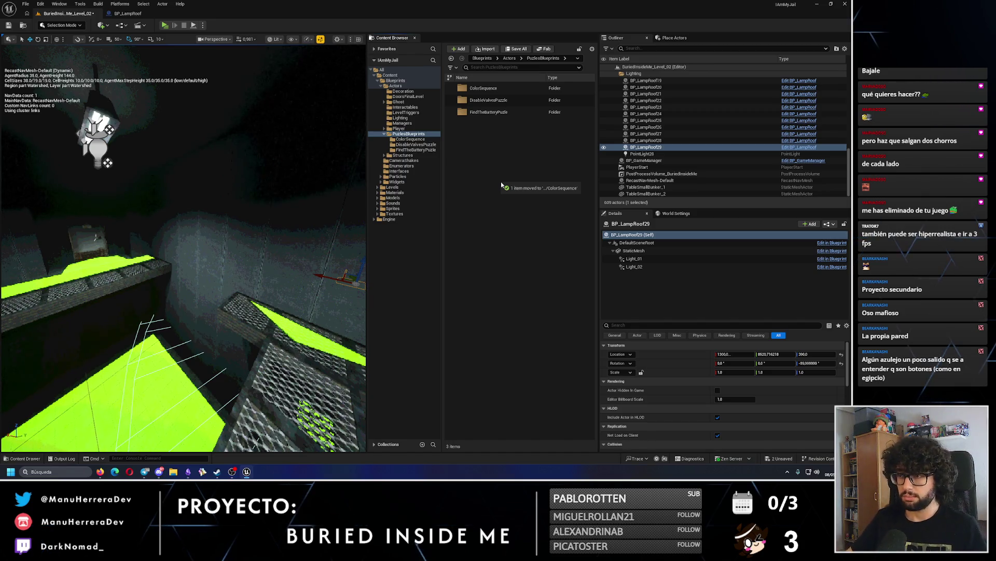
{"action": "left_click_drag", "start_coordinate": [202, 241], "coordinate": [202, 241]}
{"action": "key", "text": "f"}
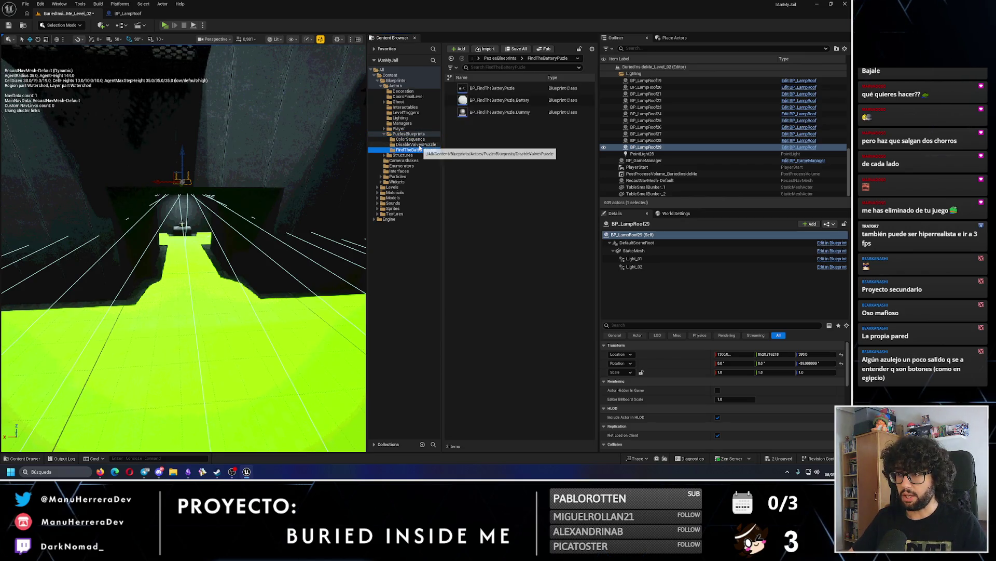
- Create an Actor-based Blueprint class BP_DisableValvesPuzzle in the DisableValvesPuzzle folder and open it
{"action": "left_click", "coordinate": [415, 144]}
{"action": "right_click", "coordinate": [514, 165]}
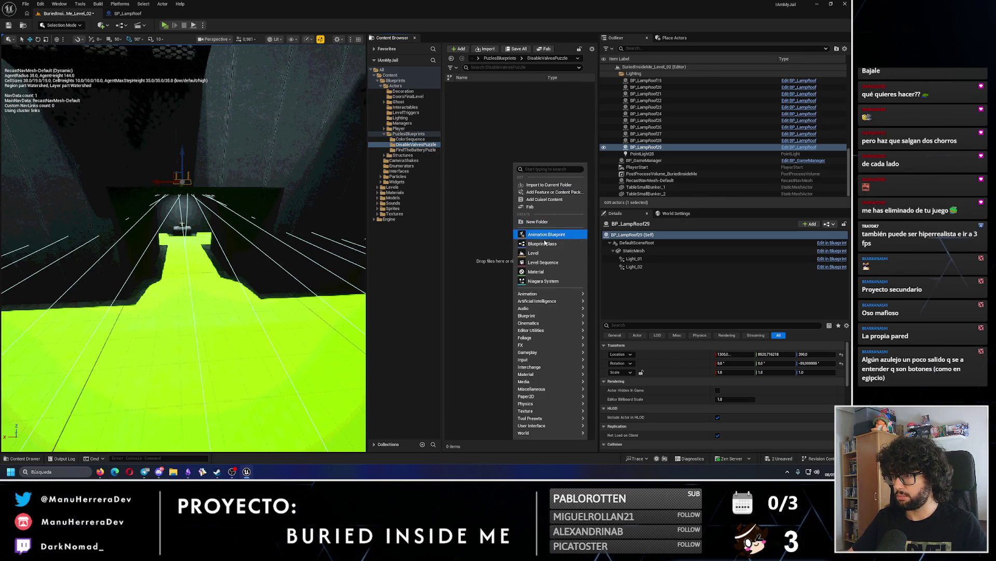
{"action": "left_click", "coordinate": [542, 244]}
{"action": "left_click", "coordinate": [361, 174]}
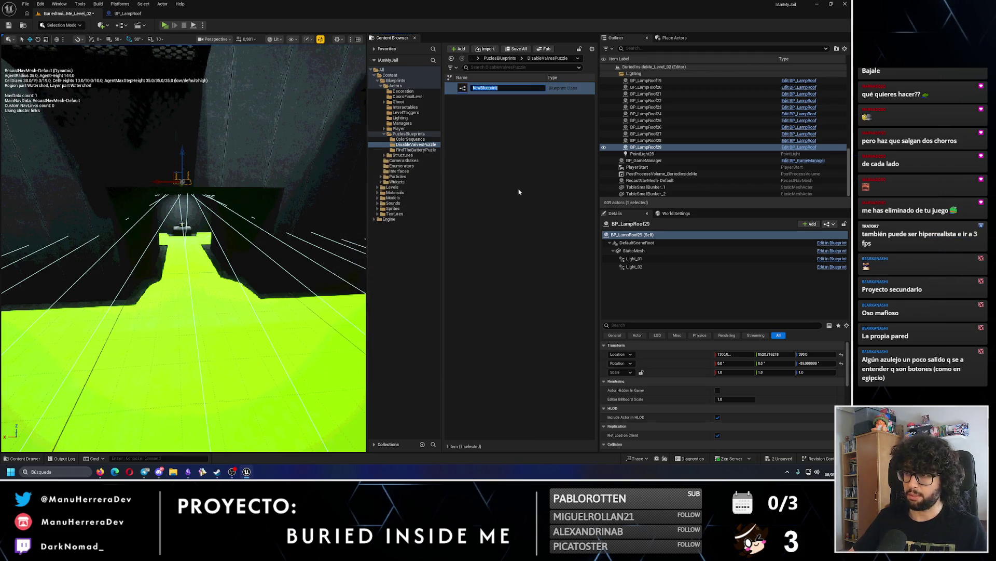
{"action": "type", "text": "BP_"}
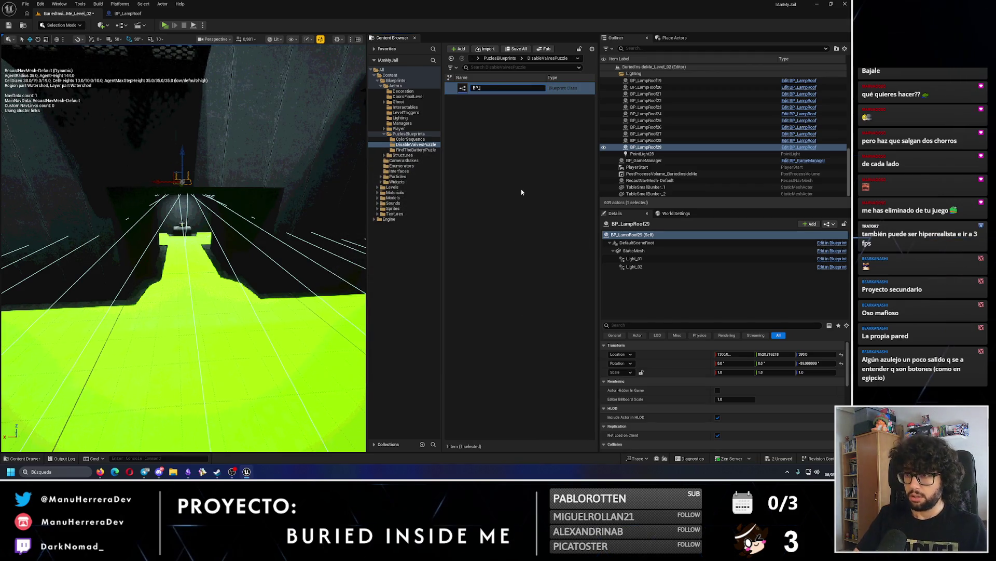
{"action": "type", "text": "Disable"}
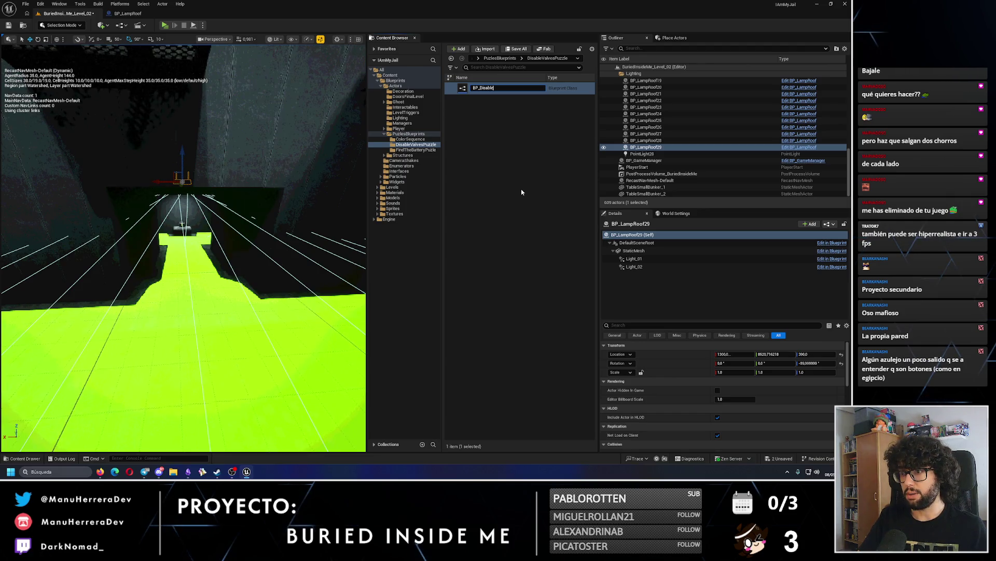
{"action": "type", "text": "ValvesPuzles"}
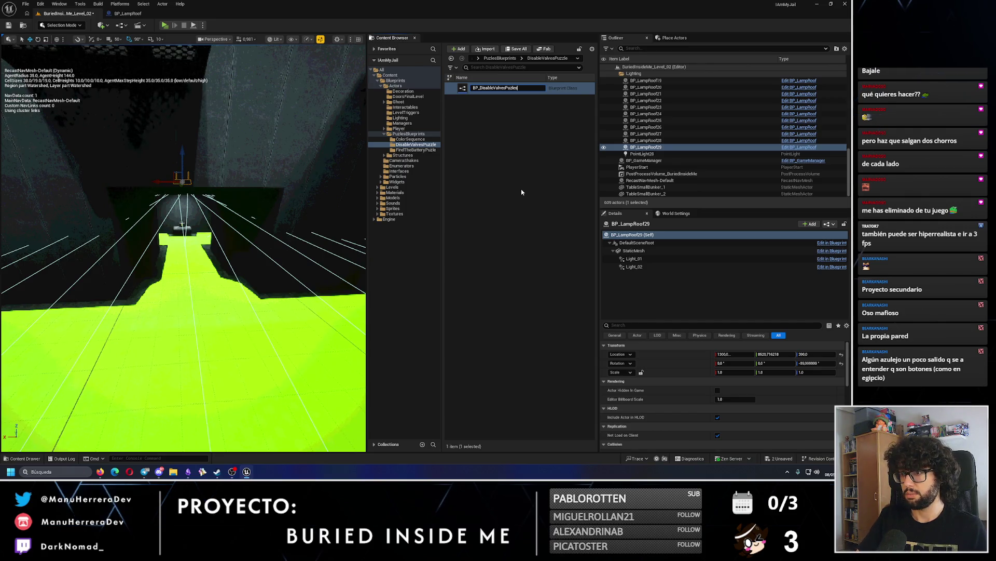
{"action": "type", "text": "e"}
{"action": "key", "text": "Return"}
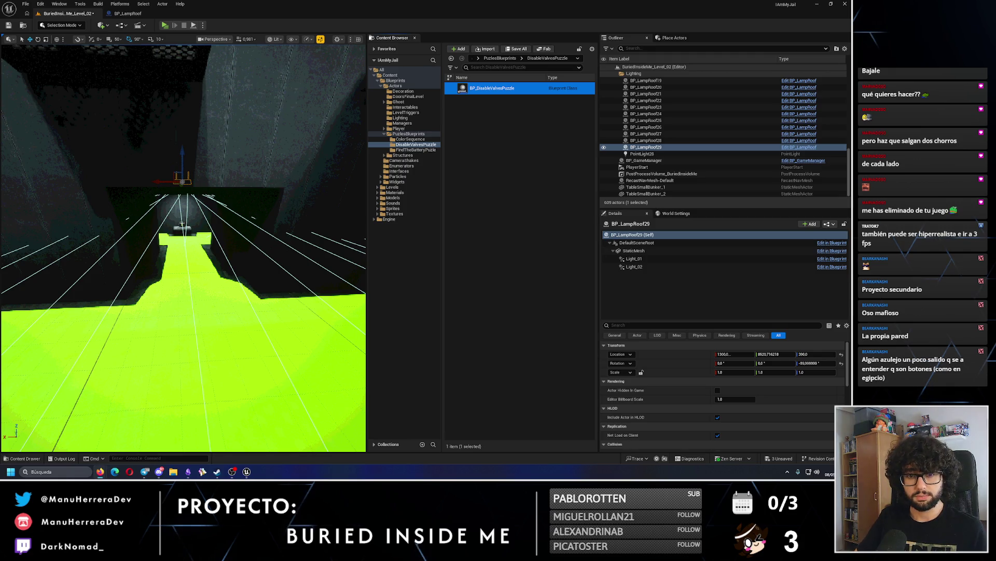
{"action": "double_click", "coordinate": [492, 88]}
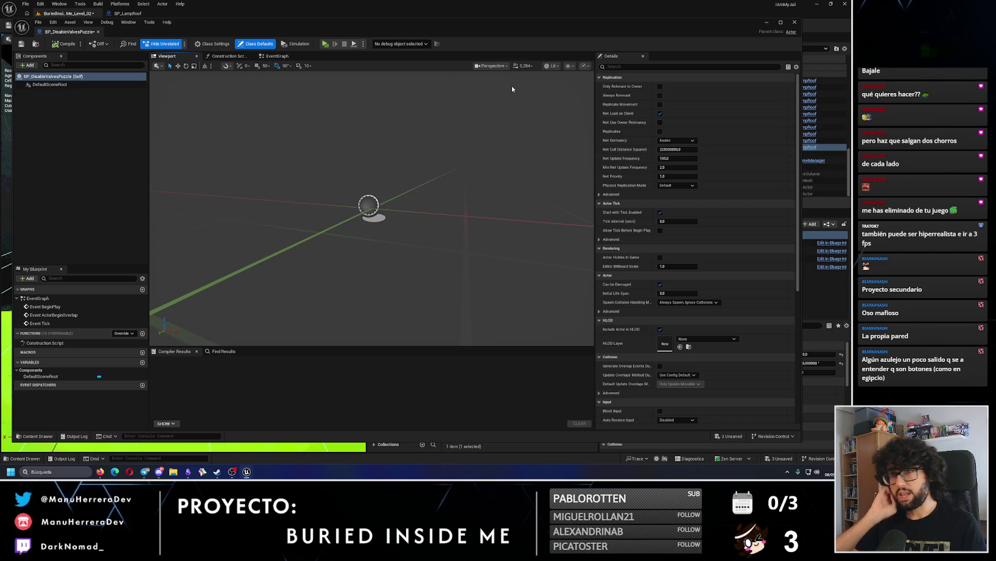
- Maximize the blueprint editor, close BP_LampRoof, and drag BP_DisableValvesPuzzle into the bunker level
{"action": "double_click", "coordinate": [129, 32]}
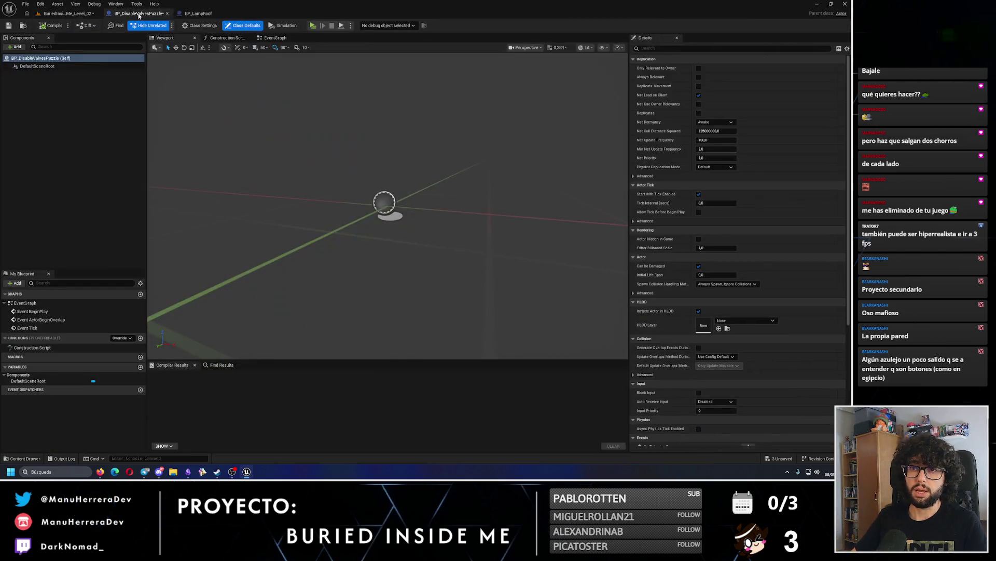
{"action": "left_click", "coordinate": [238, 13]}
{"action": "left_click", "coordinate": [67, 13]}
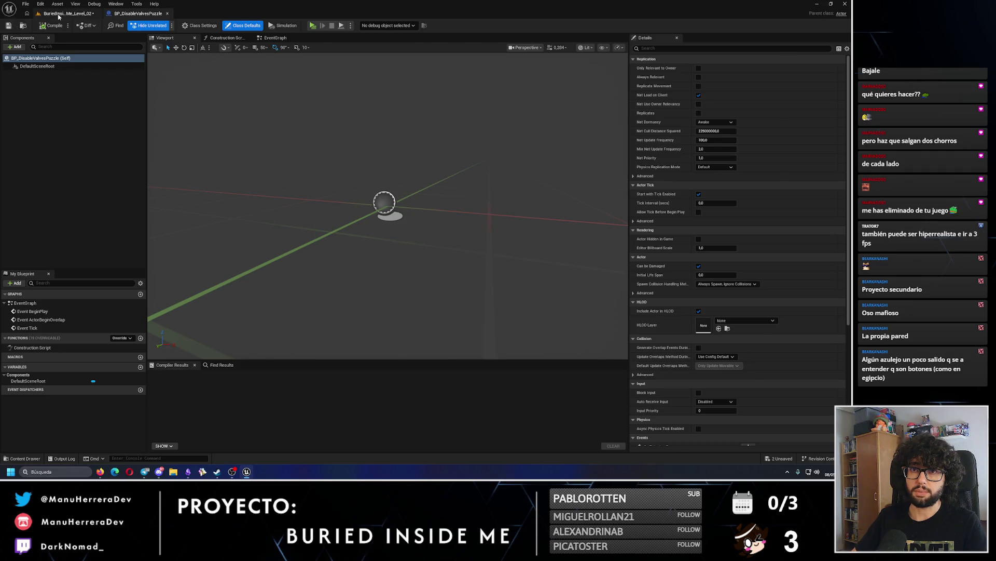
{"action": "mouse_move", "coordinate": [502, 91]}
{"action": "left_mouse_down"}
{"action": "mouse_move", "coordinate": [363, 155]}
{"action": "mouse_move", "coordinate": [179, 207]}
{"action": "mouse_move", "coordinate": [188, 214]}
{"action": "left_mouse_up"}
- In unlit view, set the placed actor's Location to X 1300, Y 7900, Z 300
{"action": "key", "text": "alt+3"}
{"action": "scroll", "coordinate": [187, 214], "scroll_direction": "up", "scroll_amount": 3}
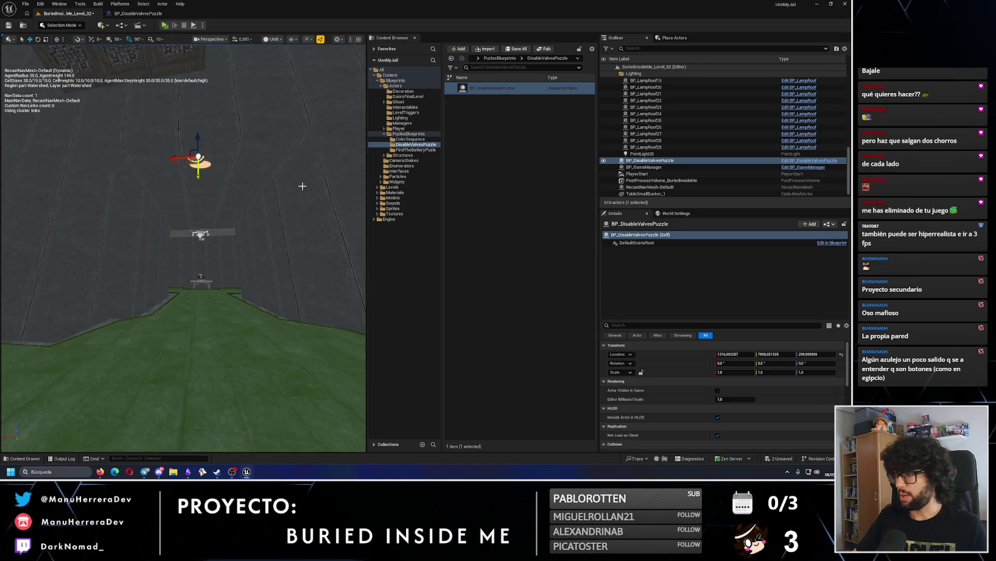
{"action": "left_click", "coordinate": [731, 354]}
{"action": "type", "text": "1316"}
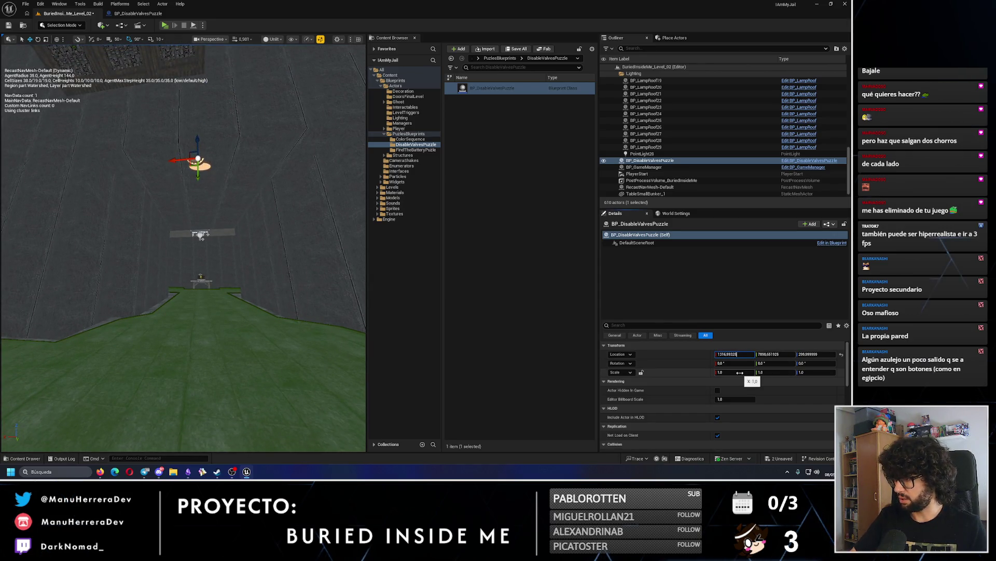
{"action": "type", "text": "00"}
{"action": "key", "text": "Return"}
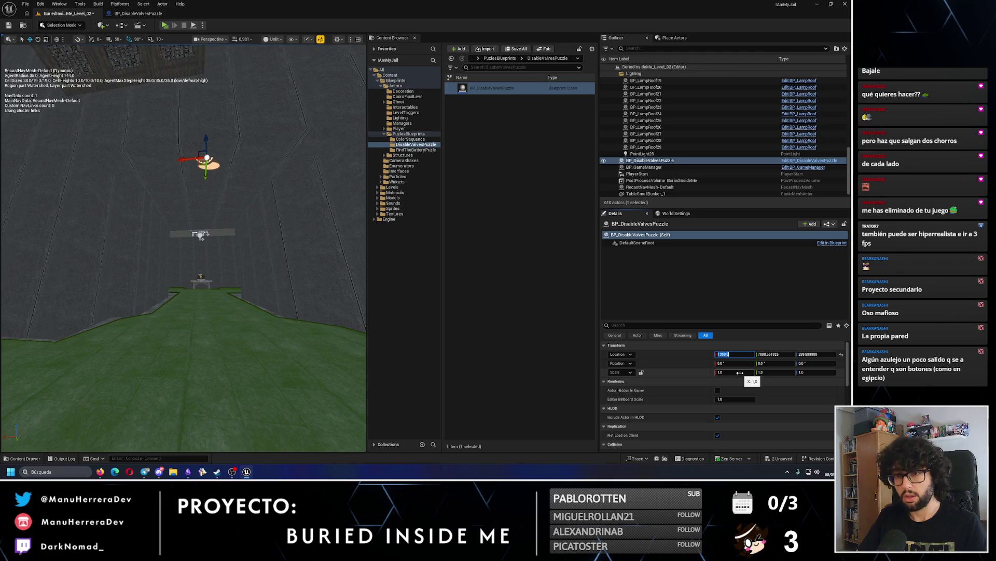
{"action": "key", "text": "Tab"}
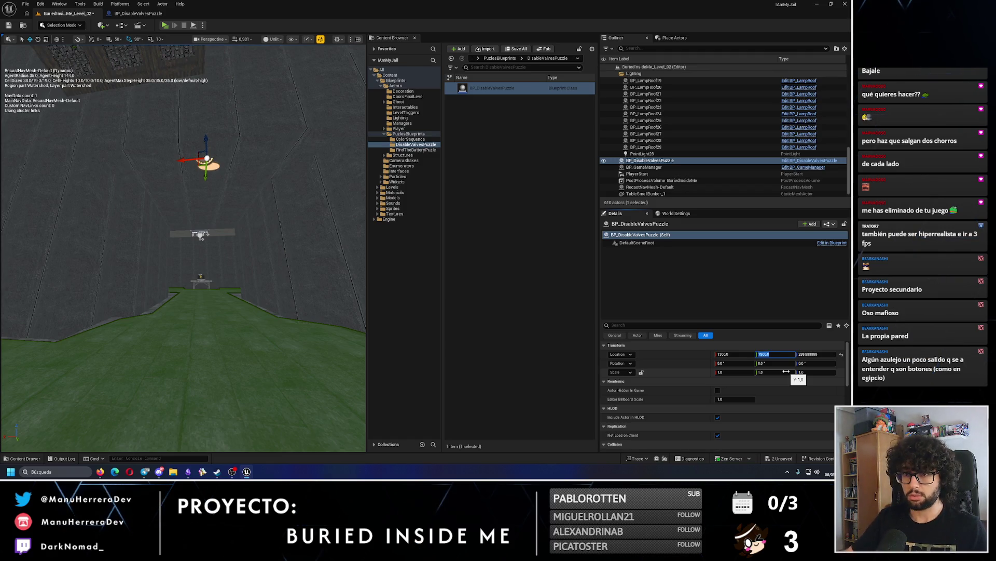
{"action": "left_click", "coordinate": [821, 354]}
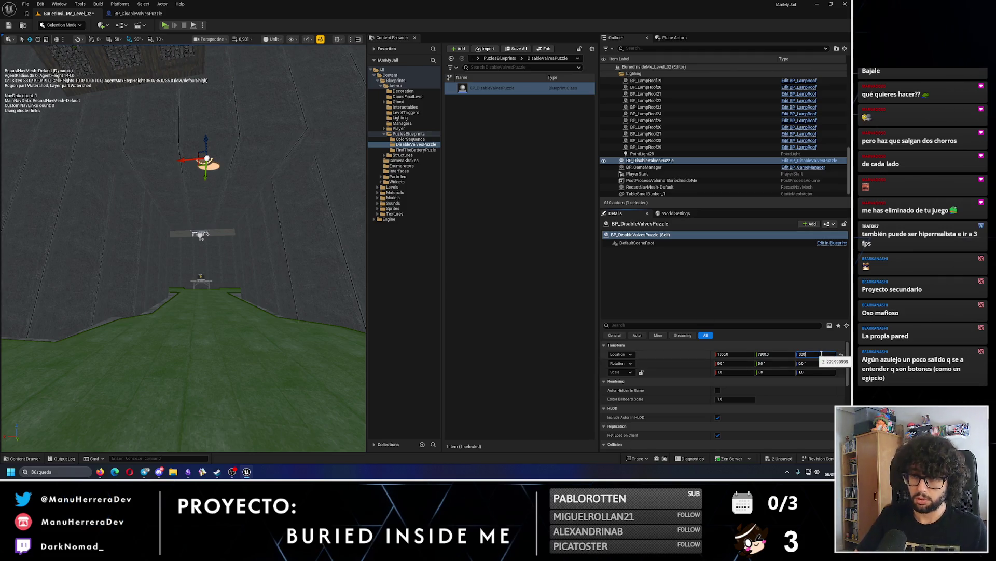
{"action": "key", "text": "Return"}
{"action": "left_click_drag", "start_coordinate": [208, 260], "coordinate": [208, 218]}
{"action": "left_click_drag", "start_coordinate": [355, 156], "coordinate": [354, 138]}
{"action": "left_click", "coordinate": [138, 14]}
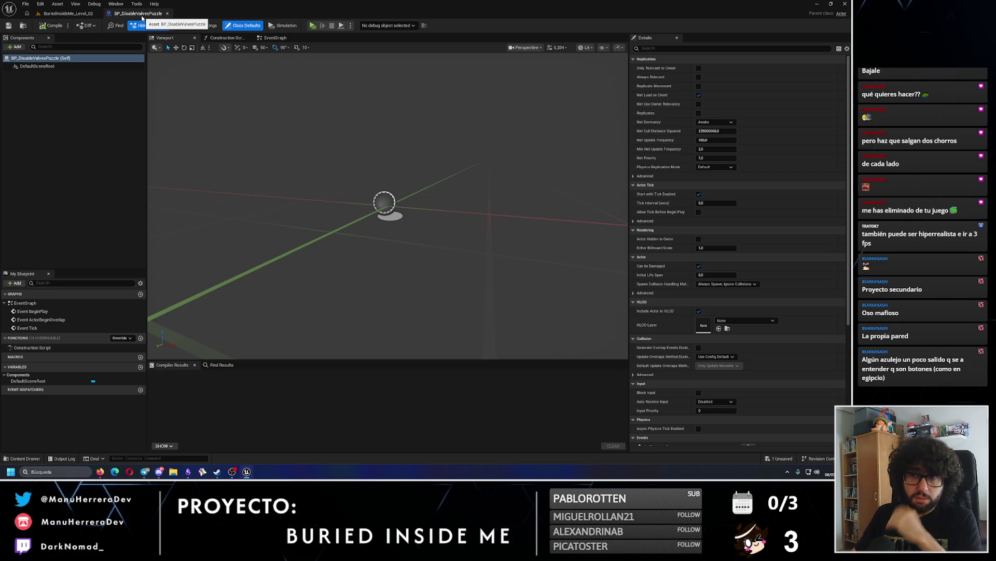
- Add a Static Mesh component to the blueprint and name it LeakingTube
{"action": "left_click_drag", "start_coordinate": [313, 137], "coordinate": [353, 138]}
{"action": "left_click", "coordinate": [16, 47]}
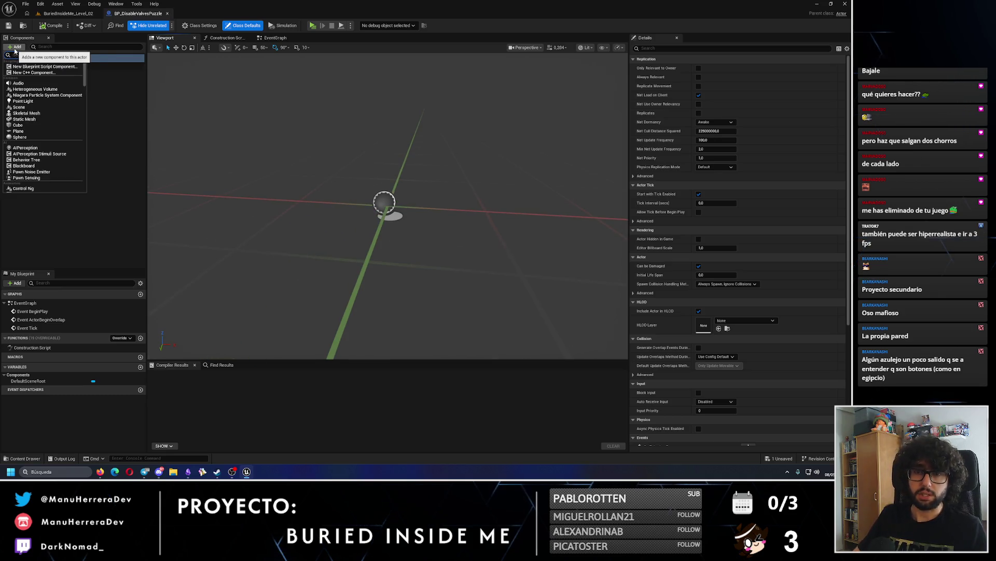
{"action": "type", "text": "staticm"}
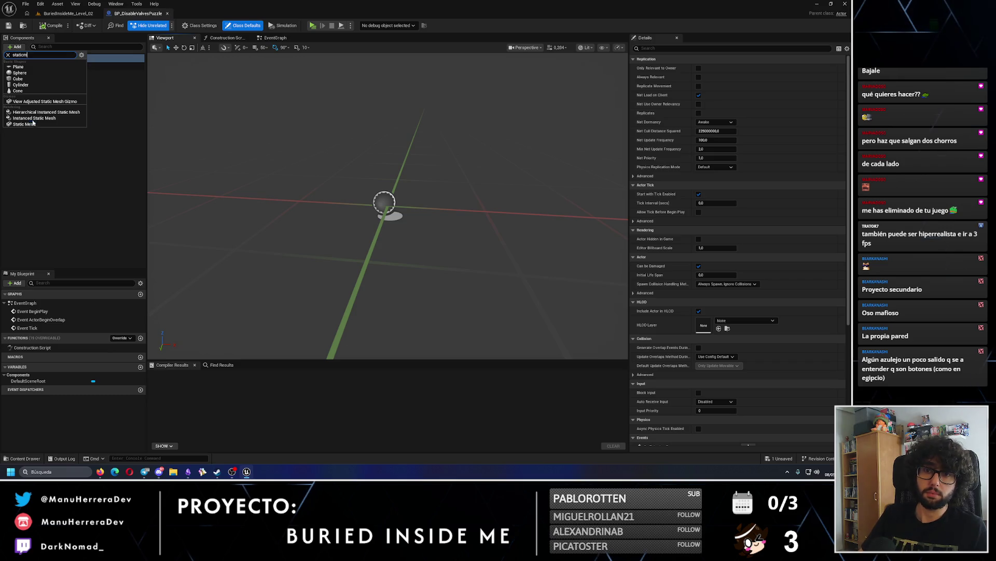
{"action": "key", "text": "Return"}
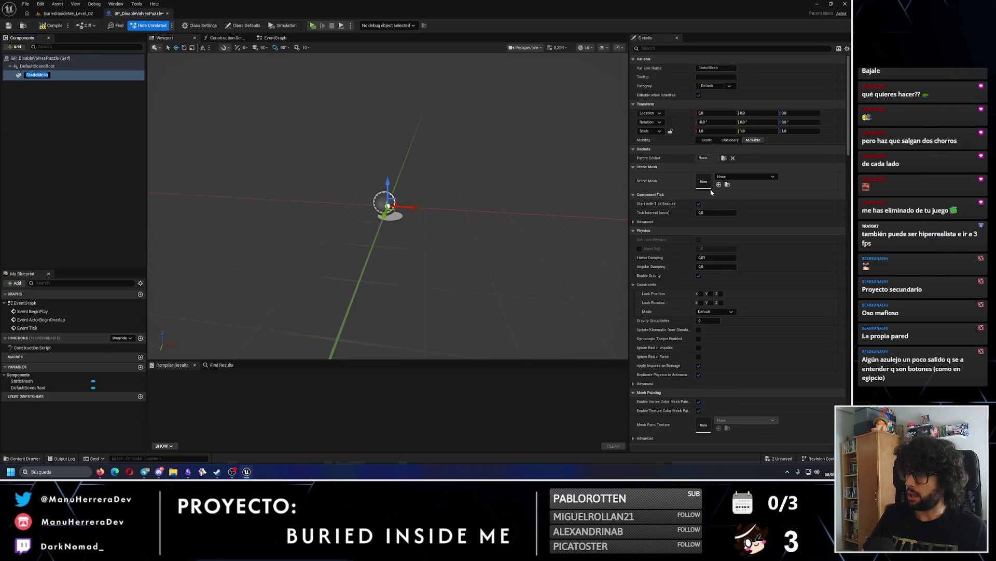
{"action": "type", "text": "LeakingTube"}
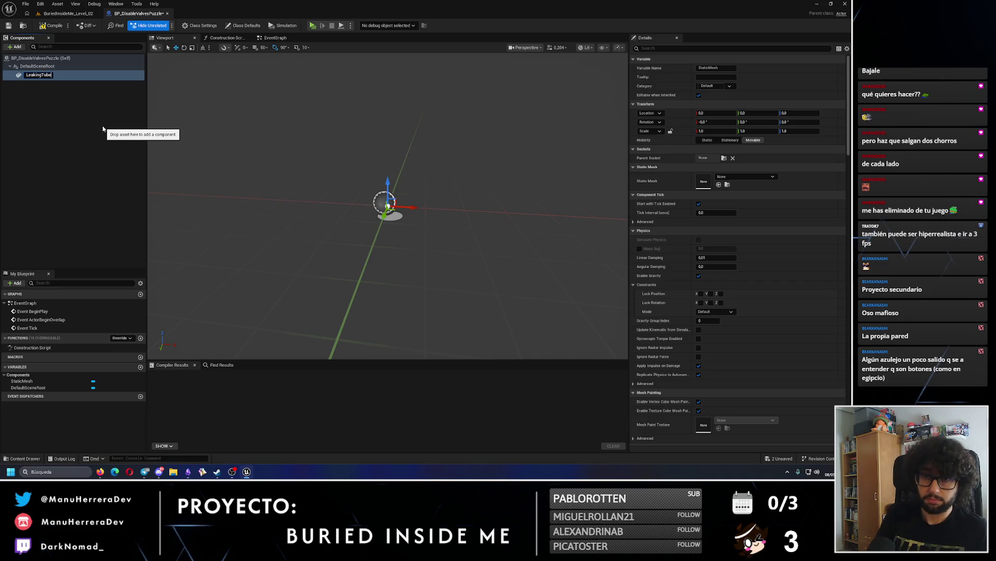
{"action": "key", "text": "Return"}
- Search the Static Mesh picker for a pipe mesh, leaving none assigned yet
{"action": "left_click", "coordinate": [742, 177]}
{"action": "type", "text": "tube"}
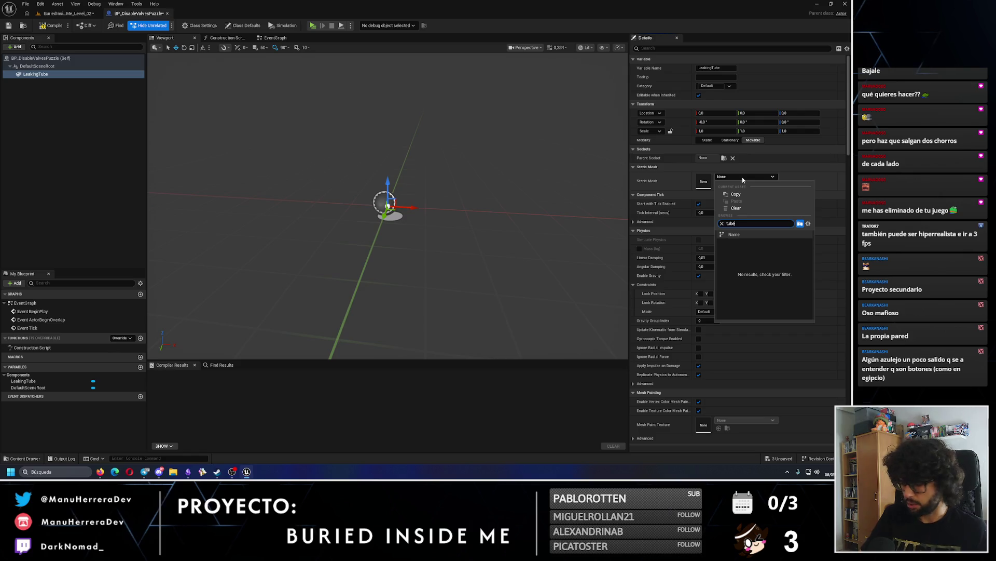
{"action": "key", "text": "BackSpace"}
{"action": "key", "text": "BackSpace"}
{"action": "type", "text": "plum"}
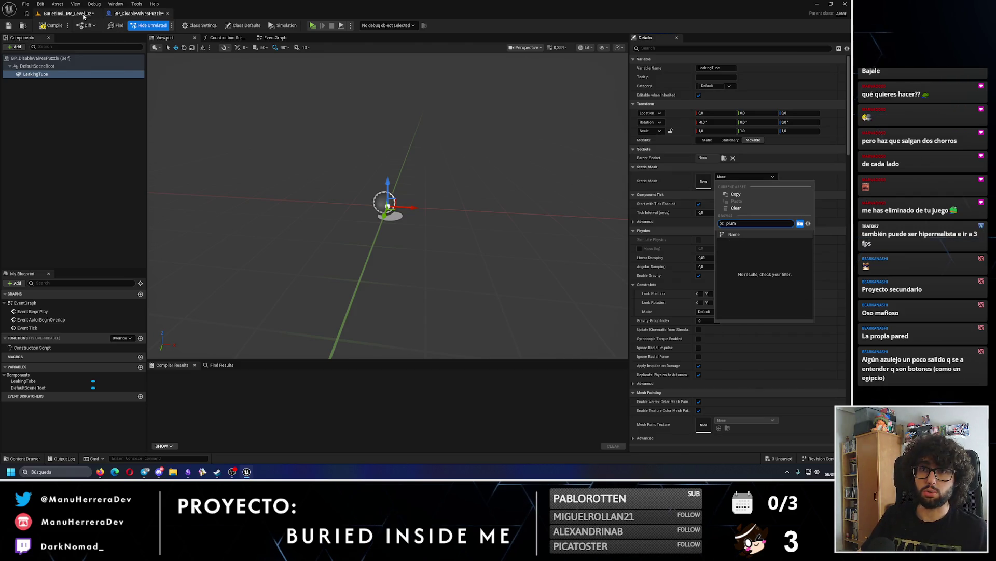
- Back in the level, survey the bunker and select Pipe_16 to check its mesh
{"action": "left_click", "coordinate": [66, 13]}
{"action": "mouse_move", "coordinate": [218, 170]}
{"action": "left_mouse_down"}
{"action": "mouse_move", "coordinate": [229, 202]}
{"action": "mouse_move", "coordinate": [218, 198]}
{"action": "mouse_move", "coordinate": [198, 218]}
{"action": "mouse_move", "coordinate": [198, 270]}
{"action": "mouse_move", "coordinate": [198, 228]}
{"action": "left_mouse_up"}
{"action": "left_click", "coordinate": [198, 270]}
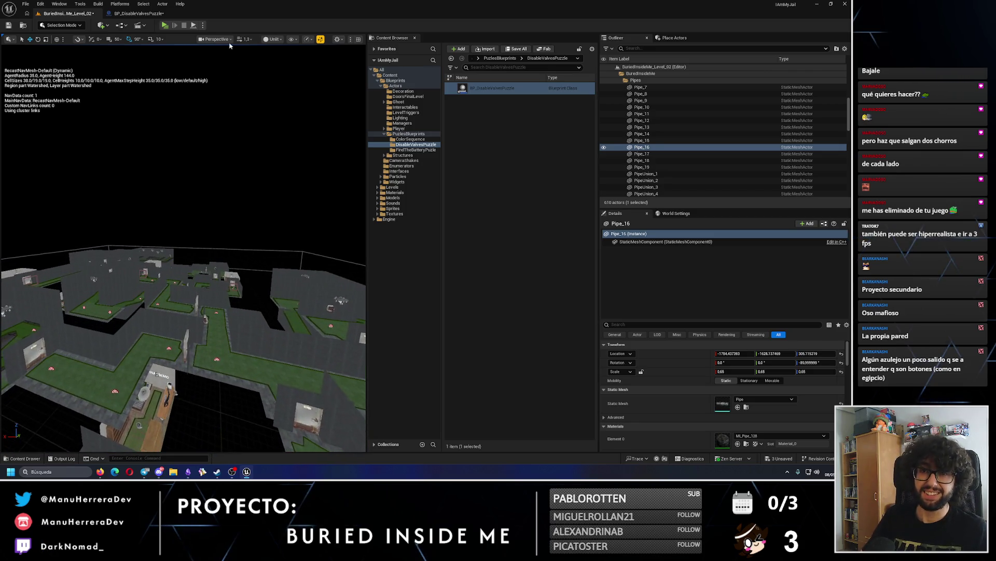
- Rename the LeakingTube component to LeakingPipe
{"action": "left_click", "coordinate": [136, 13]}
{"action": "left_click", "coordinate": [73, 75]}
{"action": "key", "text": "End"}
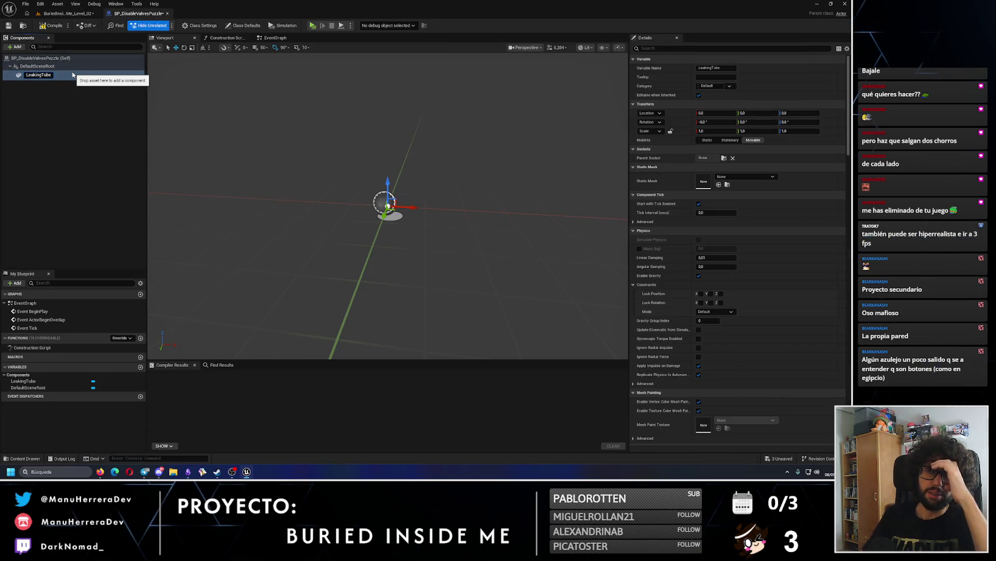
{"action": "key", "text": "BackSpace"}
{"action": "key", "text": "BackSpace"}
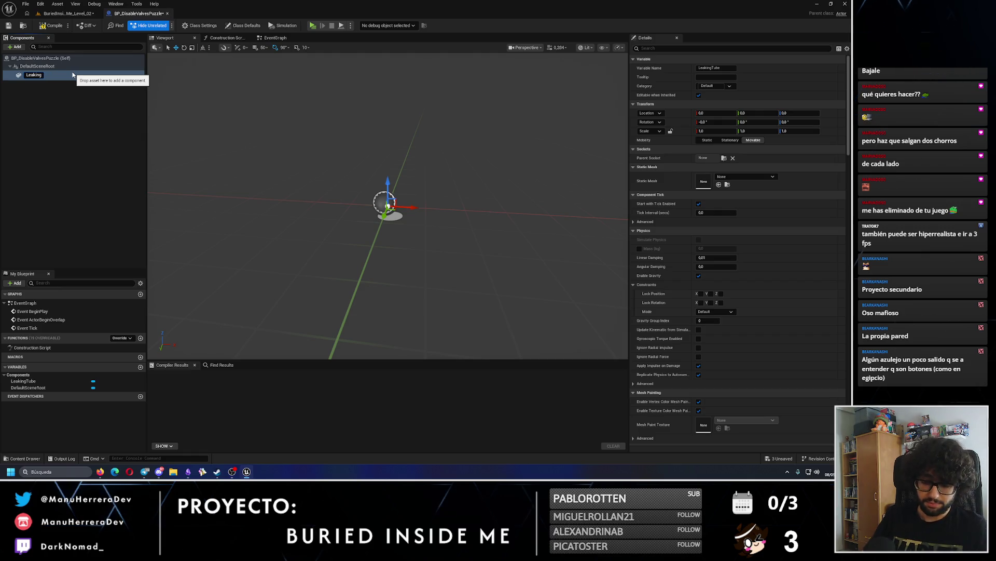
{"action": "type", "text": "Pipe"}
{"action": "key", "text": "Return"}
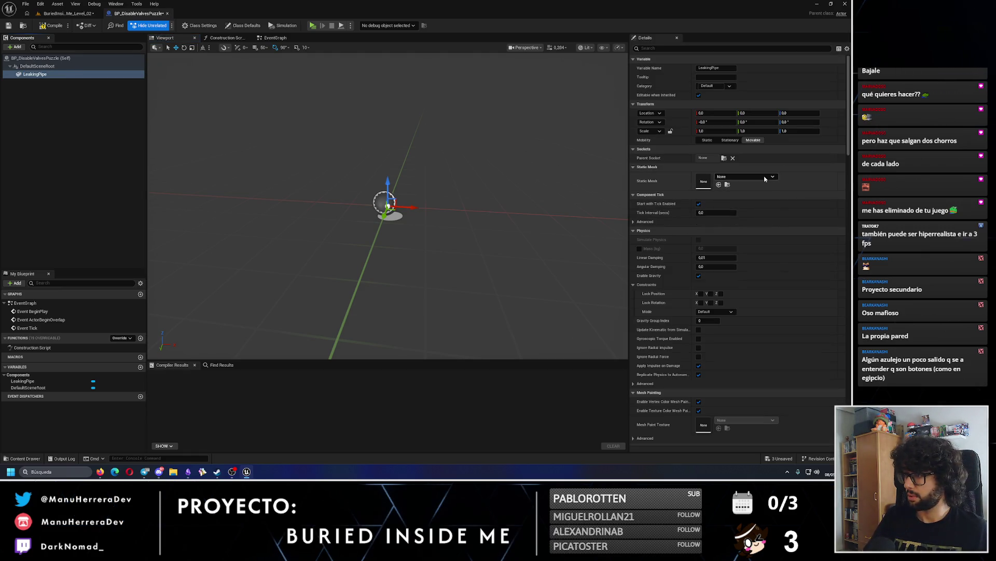
- Give LeakingPipe's Element 0 the ML_Pipe_128 material
{"action": "left_click", "coordinate": [765, 177]}
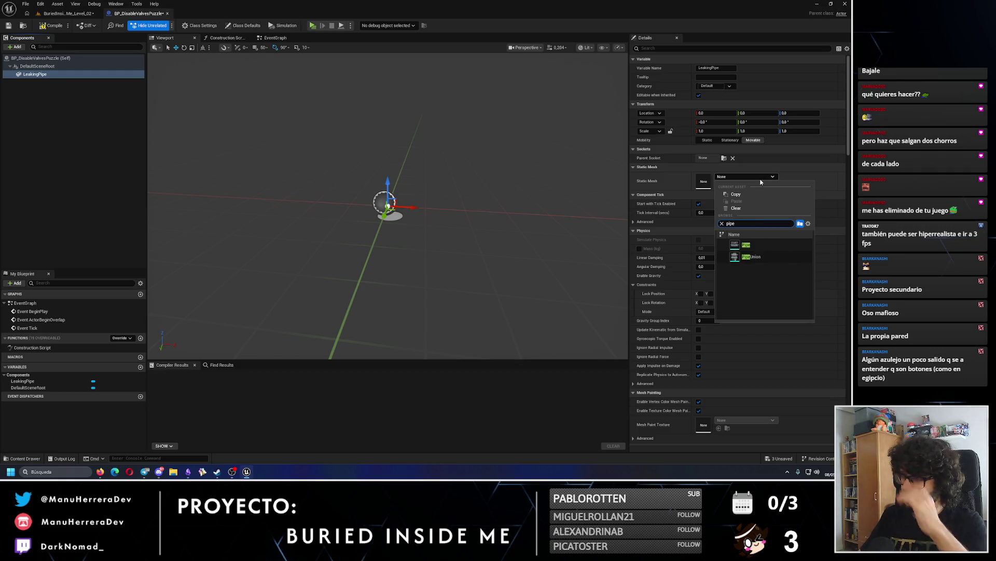
{"action": "key", "text": "Escape"}
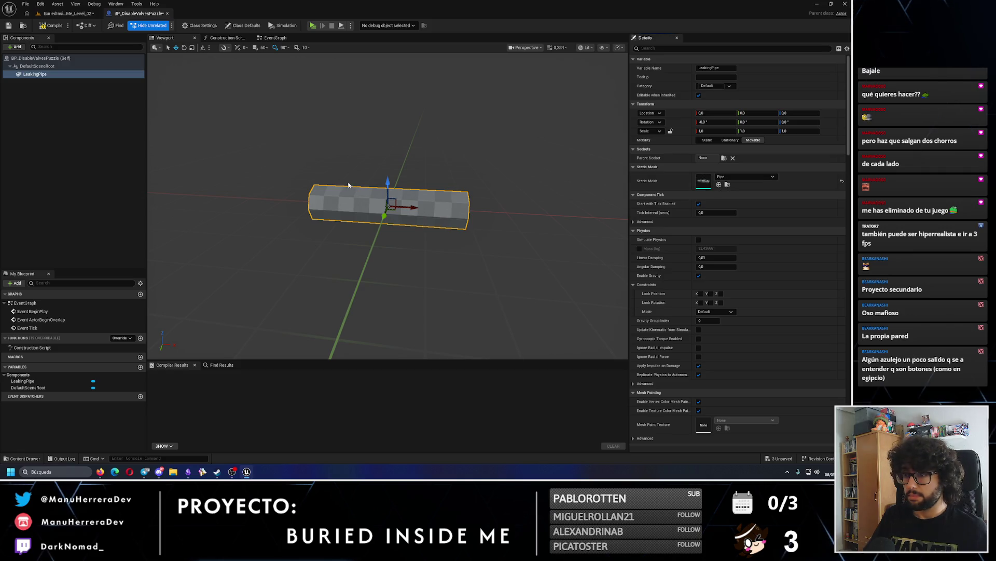
{"action": "left_click", "coordinate": [46, 66]}
{"action": "left_click", "coordinate": [48, 74]}
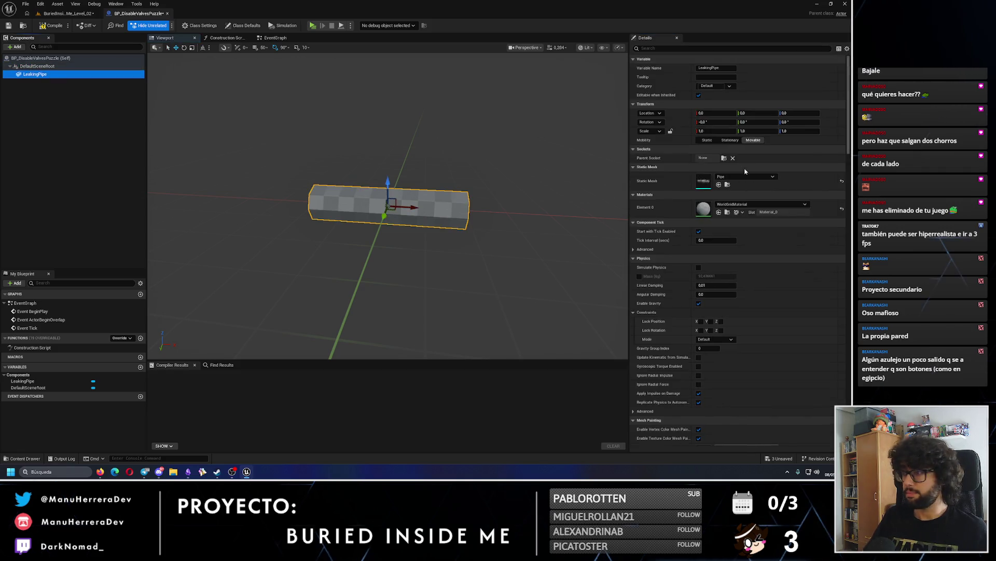
{"action": "left_click", "coordinate": [725, 204]}
{"action": "type", "text": "pipe"}
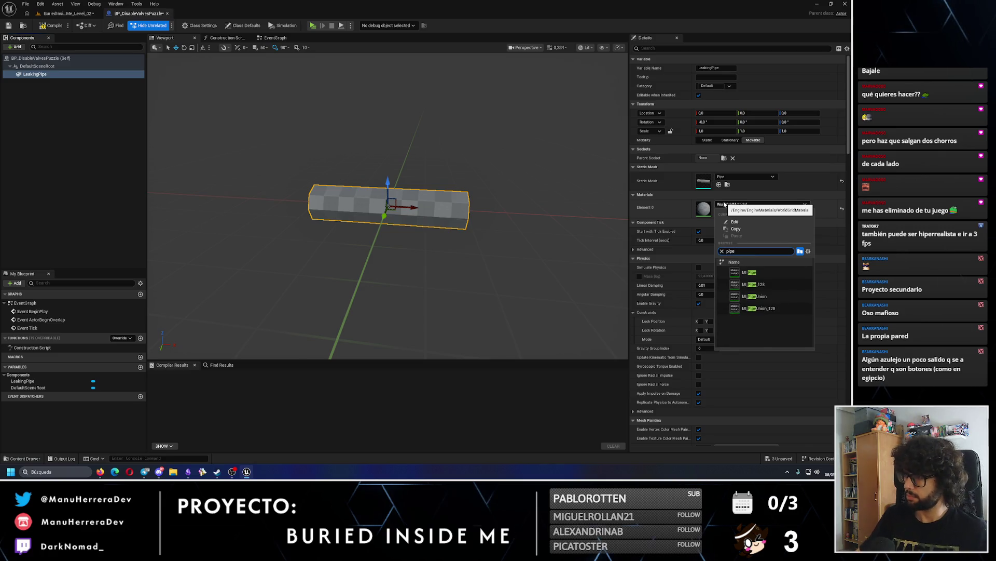
{"action": "left_click", "coordinate": [767, 274]}
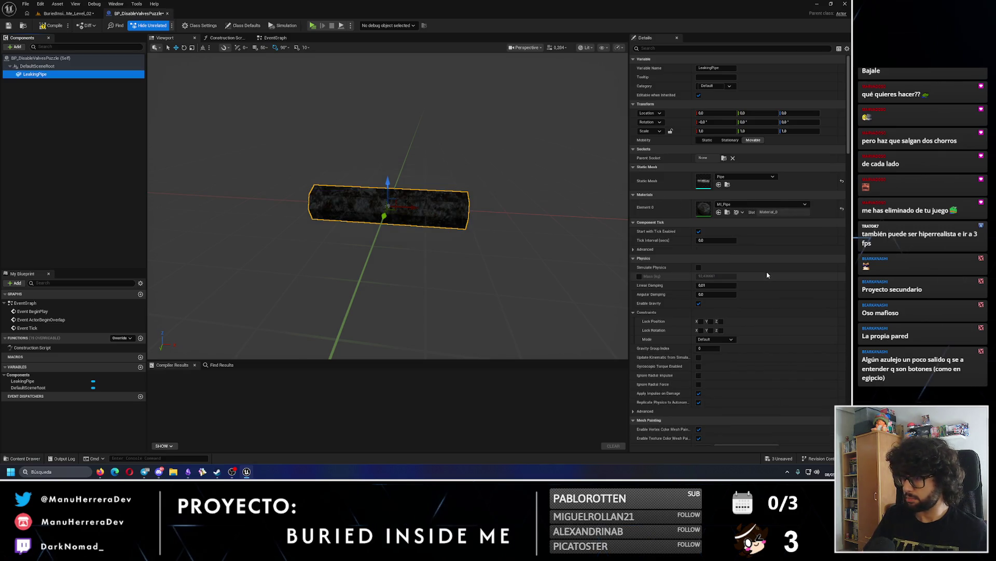
{"action": "left_click", "coordinate": [750, 207]}
{"action": "left_click", "coordinate": [753, 284]}
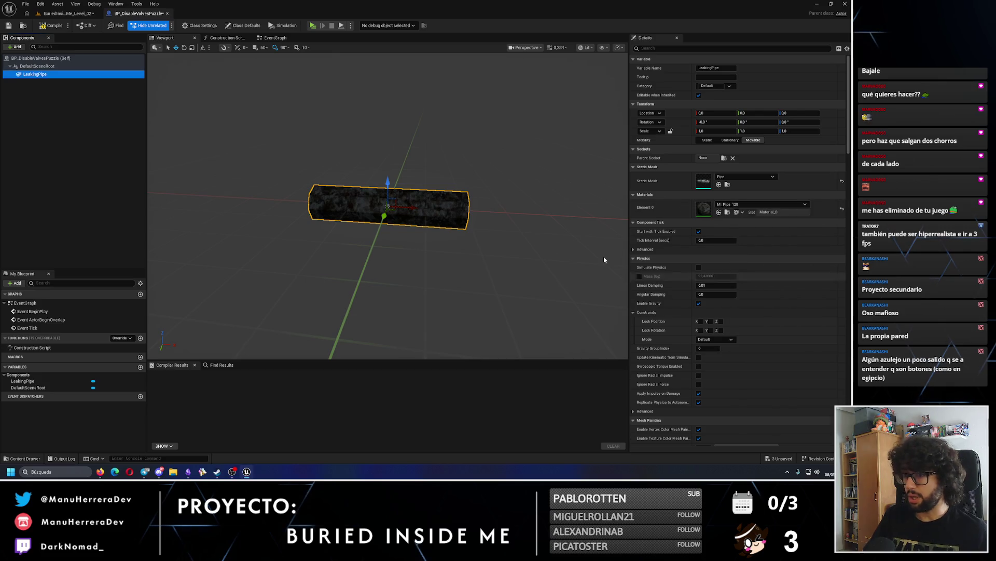
- Compile the blueprint and focus the level view on the selected pipe
{"action": "left_click", "coordinate": [52, 26]}
{"action": "left_click", "coordinate": [68, 13]}
{"action": "key", "text": "f"}
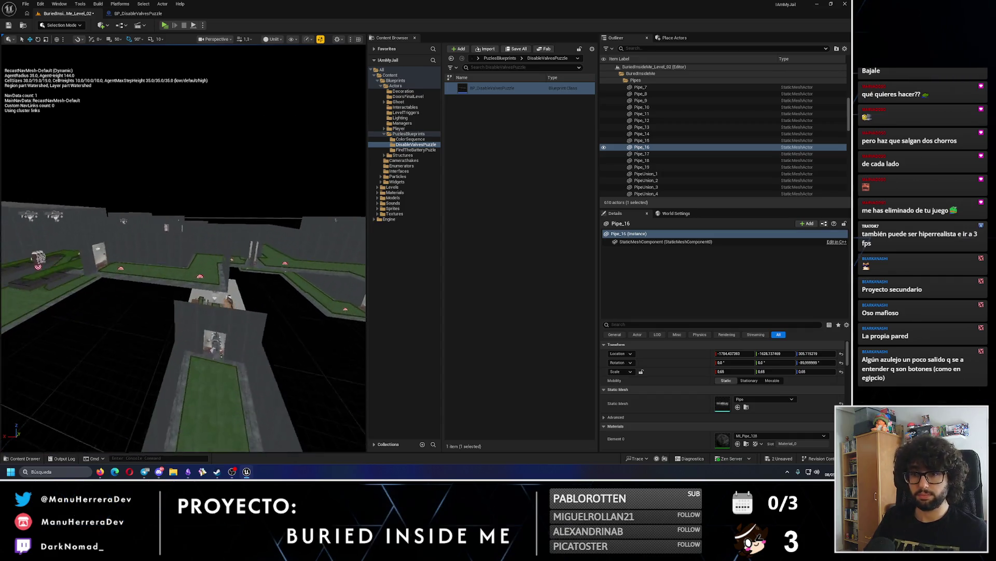
- Select the placed BP_DisableValvesPuzzle actor's LeakingPipe component and focus on it
{"action": "key", "text": "f"}
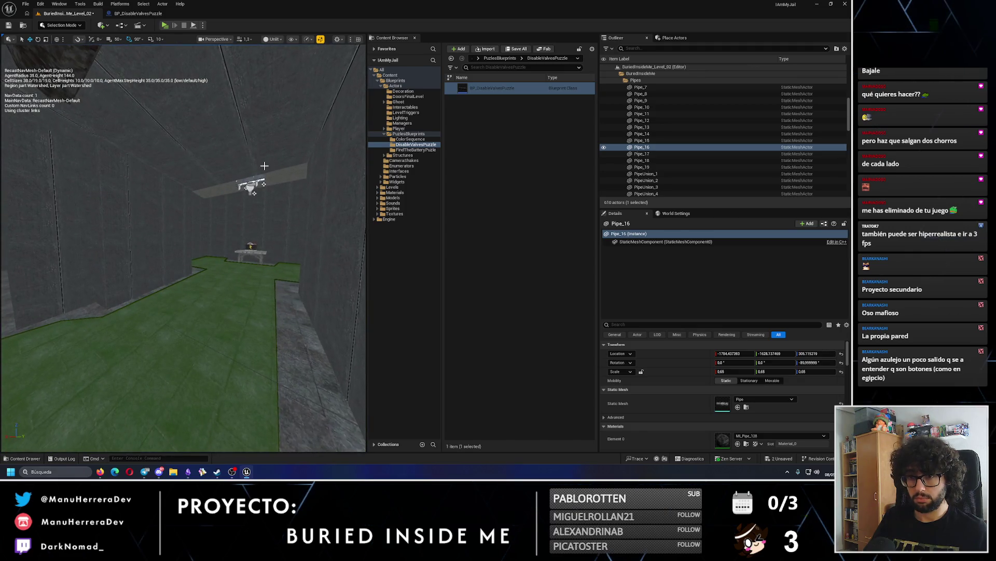
{"action": "left_click", "coordinate": [208, 130]}
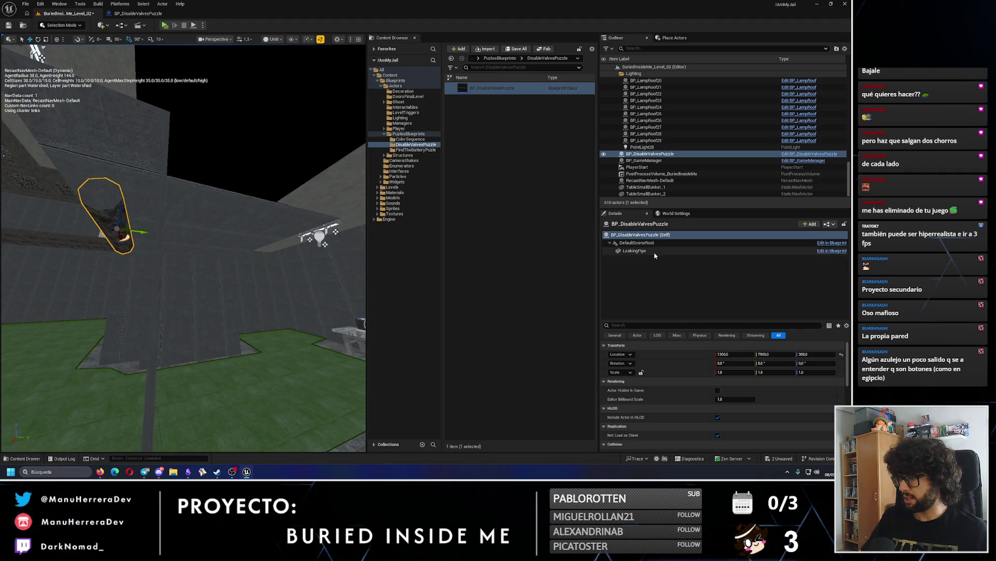
{"action": "left_click", "coordinate": [635, 250]}
{"action": "key", "text": "f"}
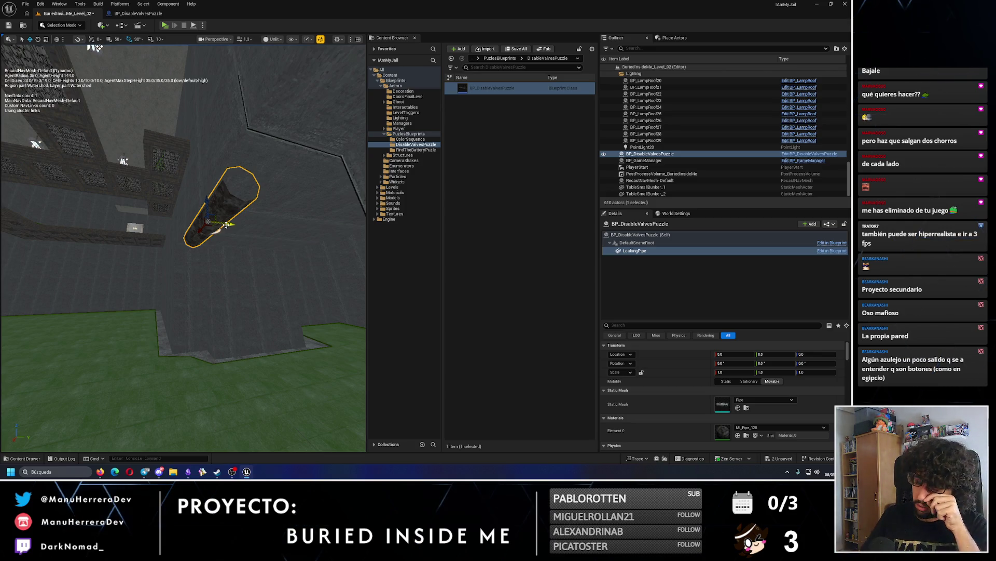
- Move the pipe about 166 units along Y and settle it near Z -20
{"action": "left_click_drag", "start_coordinate": [227, 224], "coordinate": [286, 223]}
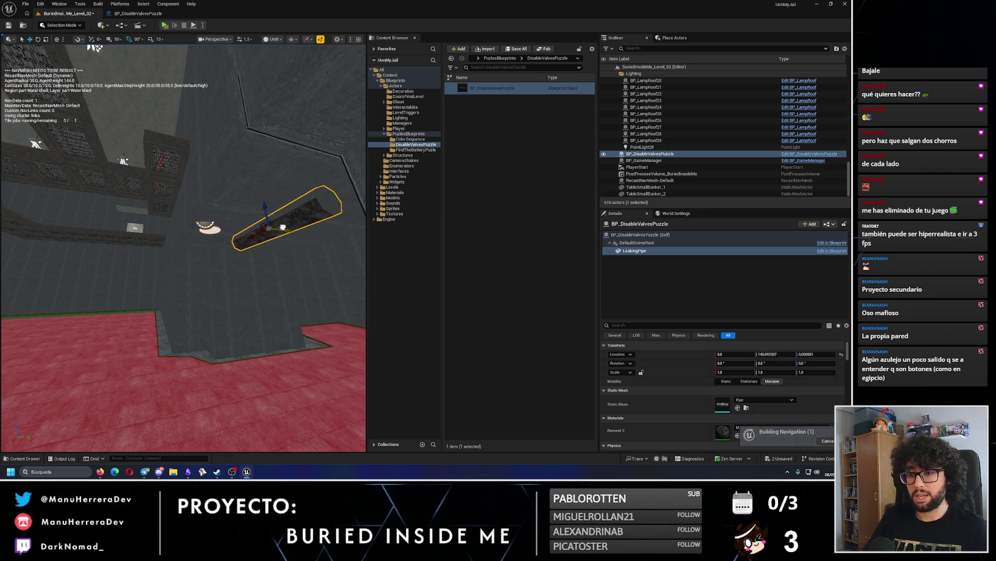
{"action": "key", "text": "f"}
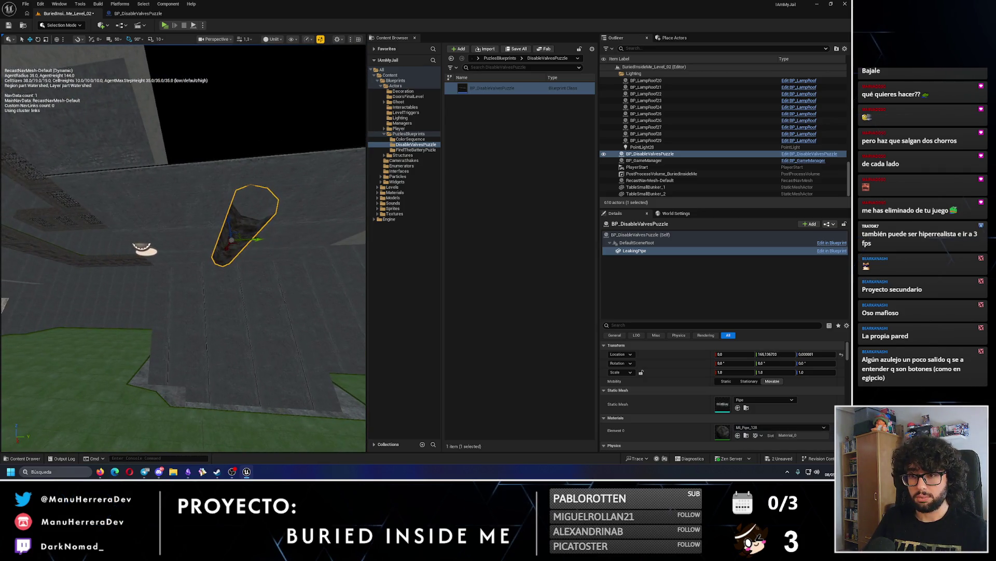
{"action": "left_click_drag", "start_coordinate": [236, 220], "coordinate": [251, 254]}
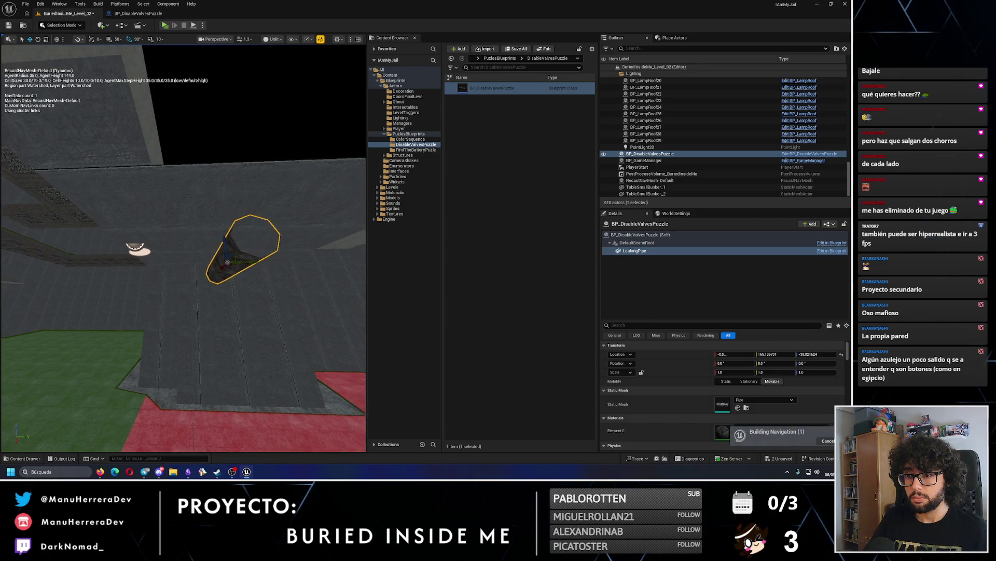
{"action": "key", "text": "f"}
{"action": "mouse_move", "coordinate": [163, 261]}
{"action": "left_mouse_down"}
{"action": "mouse_move", "coordinate": [159, 228]}
{"action": "mouse_move", "coordinate": [158, 269]}
{"action": "left_mouse_up"}
{"action": "scroll", "coordinate": [166, 240], "scroll_direction": "down", "scroll_amount": 3}
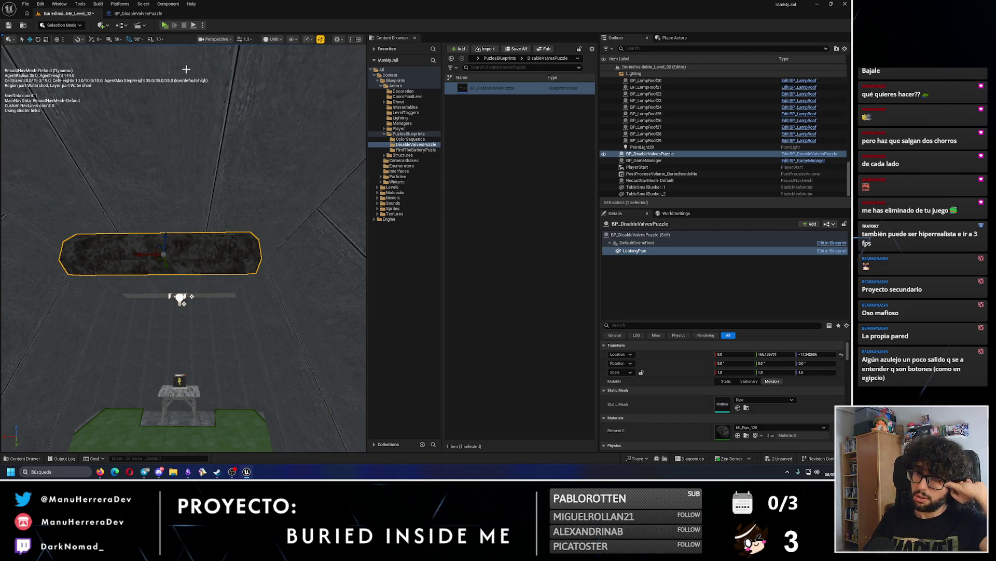
{"action": "left_click", "coordinate": [141, 17]}
- Add a Niagara Particle System component to the blueprint and save it
{"action": "left_click", "coordinate": [120, 86]}
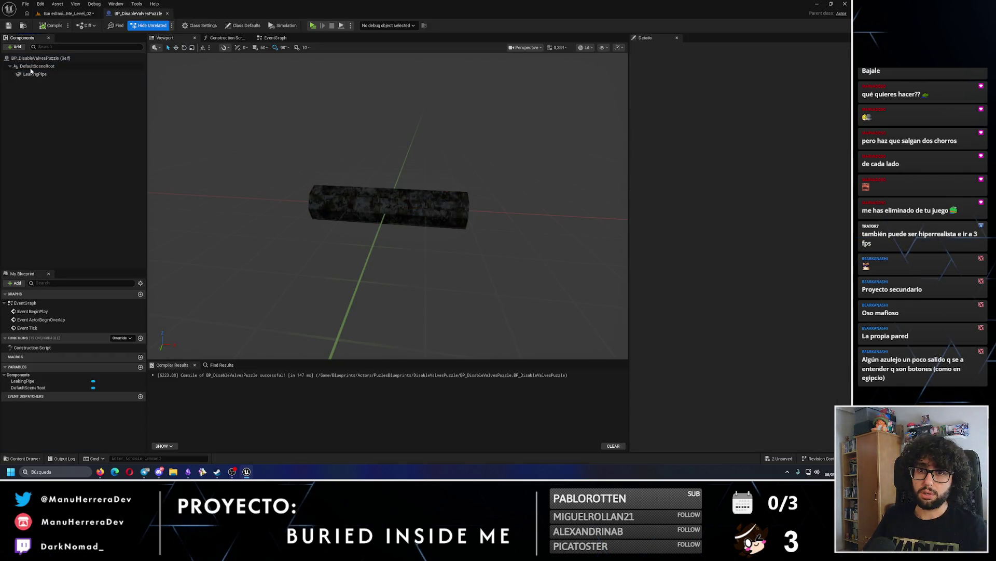
{"action": "left_click", "coordinate": [18, 48]}
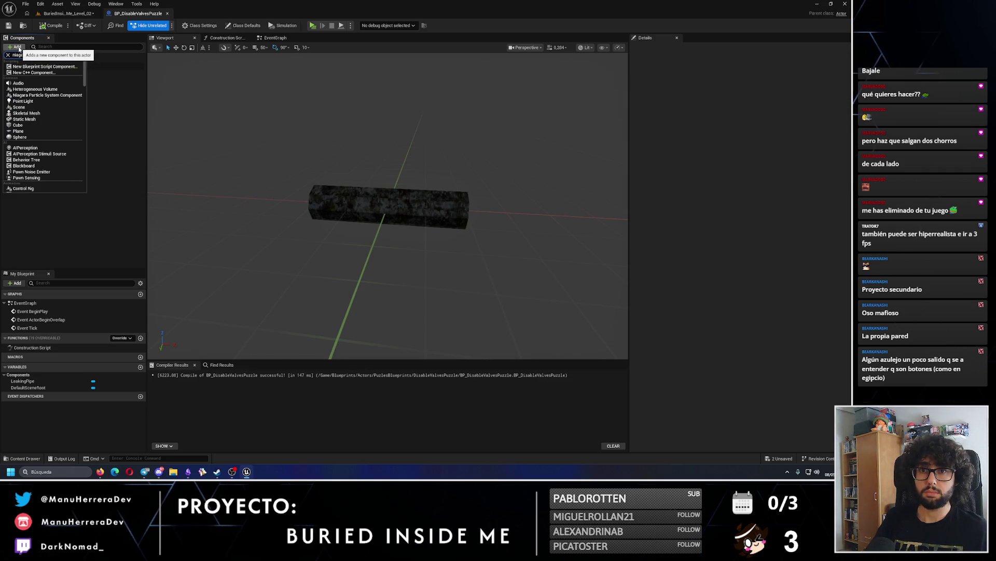
{"action": "left_click", "coordinate": [42, 69]}
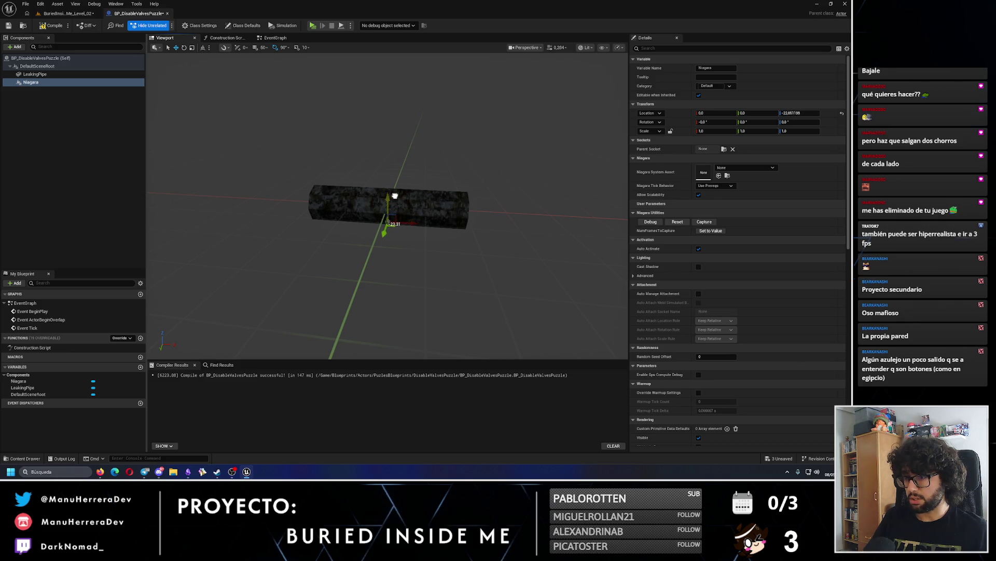
{"action": "left_click_drag", "start_coordinate": [395, 197], "coordinate": [153, 59]}
{"action": "key", "text": "ctrl+s"}
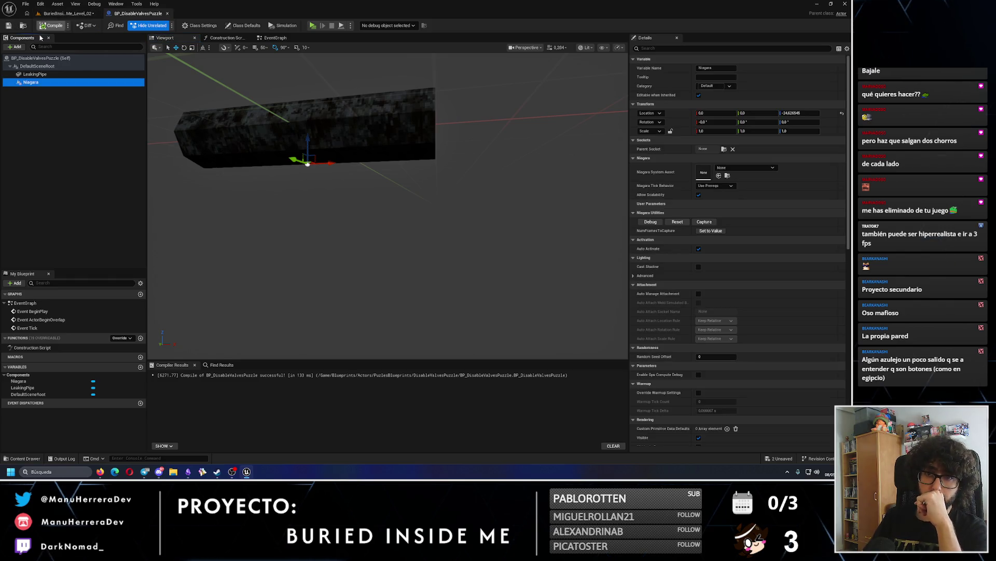
- Add a trial Box Collision under LeakingPipe, then delete it
{"action": "left_click", "coordinate": [40, 74]}
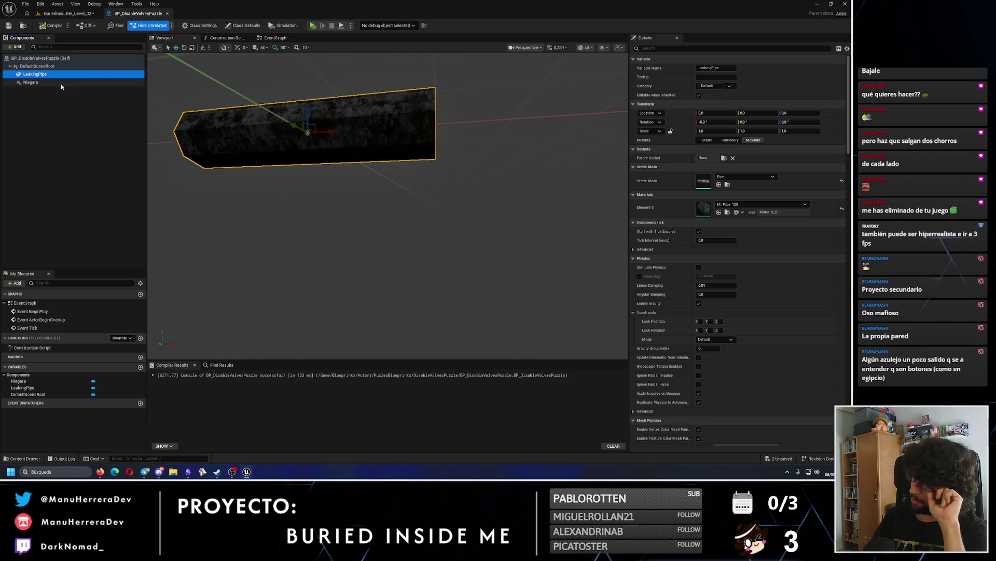
{"action": "left_click", "coordinate": [17, 47]}
{"action": "type", "text": "ox"}
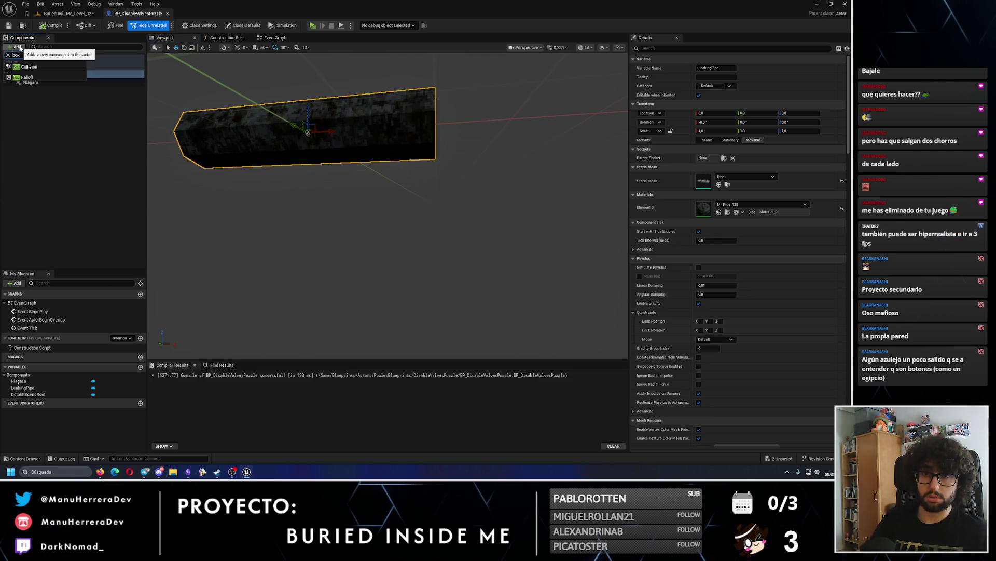
{"action": "left_click", "coordinate": [21, 66]}
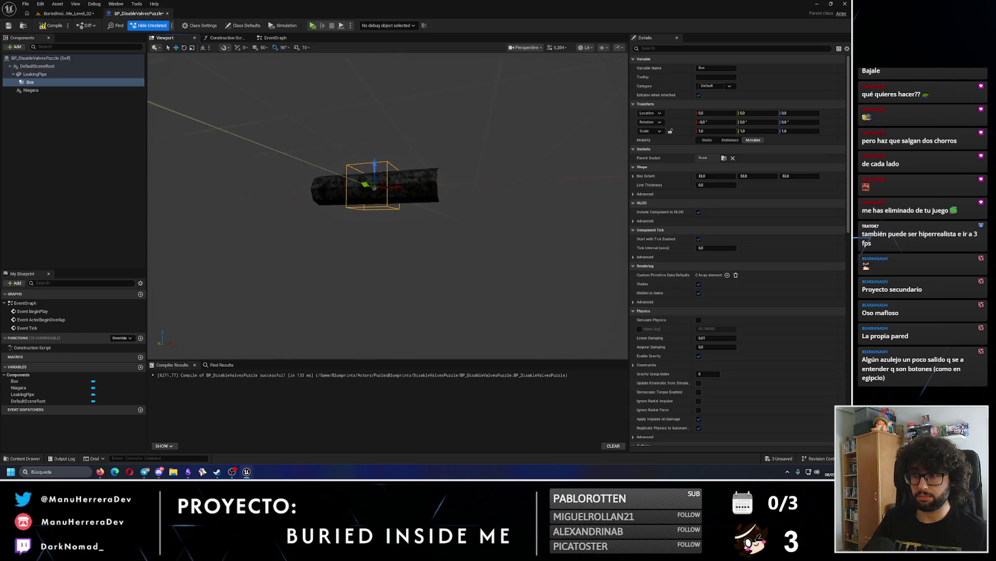
{"action": "key", "text": "Delete"}
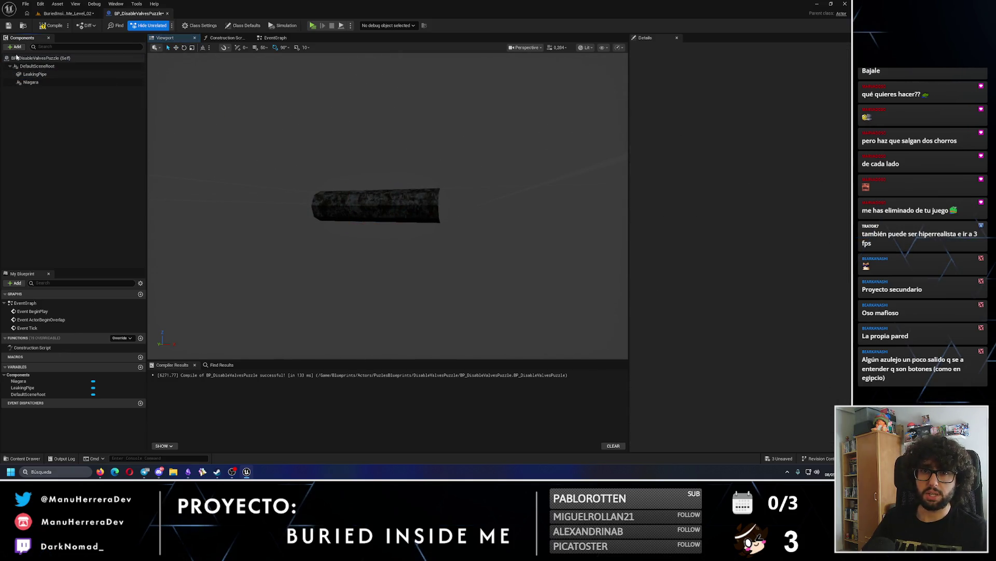
- Add a Cube component, move it below the pipe, and recompile
{"action": "left_click", "coordinate": [15, 47]}
{"action": "type", "text": "be"}
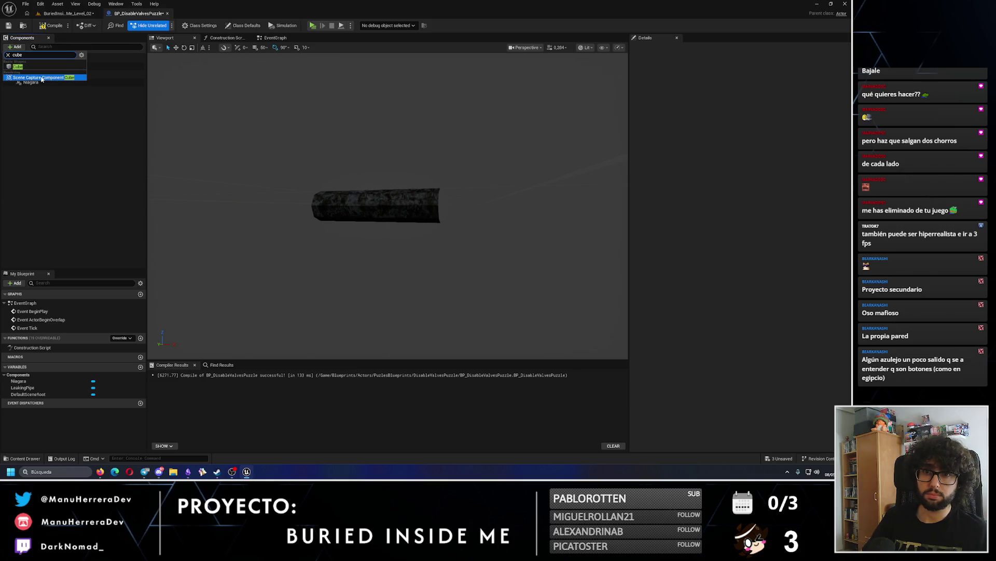
{"action": "left_click", "coordinate": [31, 67]}
{"action": "mouse_move", "coordinate": [373, 191]}
{"action": "left_mouse_down"}
{"action": "mouse_move", "coordinate": [373, 239]}
{"action": "mouse_move", "coordinate": [417, 216]}
{"action": "mouse_move", "coordinate": [361, 222]}
{"action": "left_mouse_up"}
{"action": "left_click", "coordinate": [43, 26]}
- Parent the Cube and Niagara components under LeakingPipe
{"action": "left_click_drag", "start_coordinate": [37, 75], "coordinate": [32, 74]}
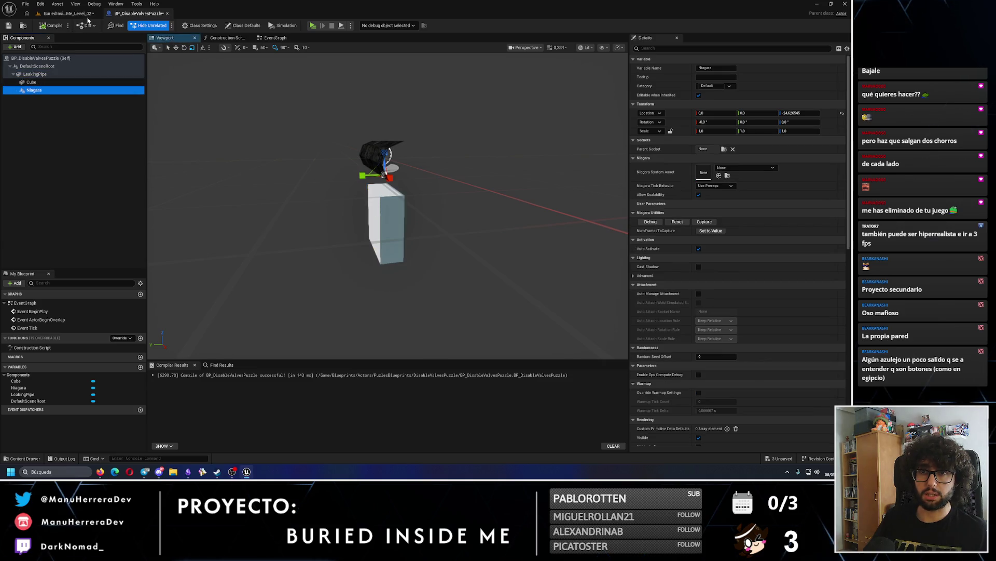
{"action": "left_click", "coordinate": [68, 13]}
{"action": "mouse_move", "coordinate": [173, 120]}
{"action": "left_mouse_down"}
{"action": "mouse_move", "coordinate": [231, 196]}
{"action": "mouse_move", "coordinate": [94, 129]}
{"action": "mouse_move", "coordinate": [210, 68]}
{"action": "left_mouse_up"}
{"action": "left_click", "coordinate": [138, 13]}
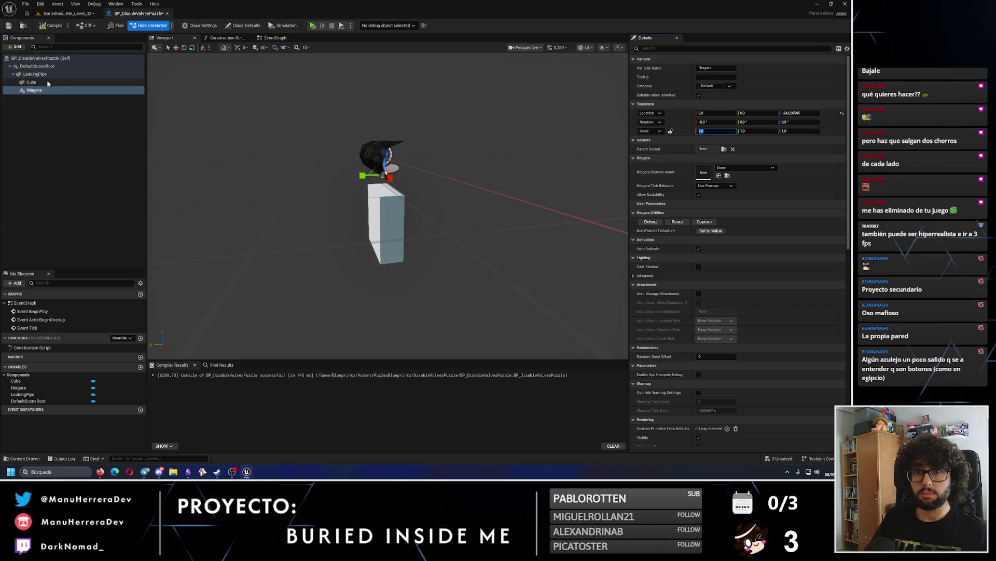
- Scale the Cube to X 3.0, Y 0.5, Z 3.0
{"action": "left_click", "coordinate": [32, 82]}
{"action": "left_click", "coordinate": [757, 131]}
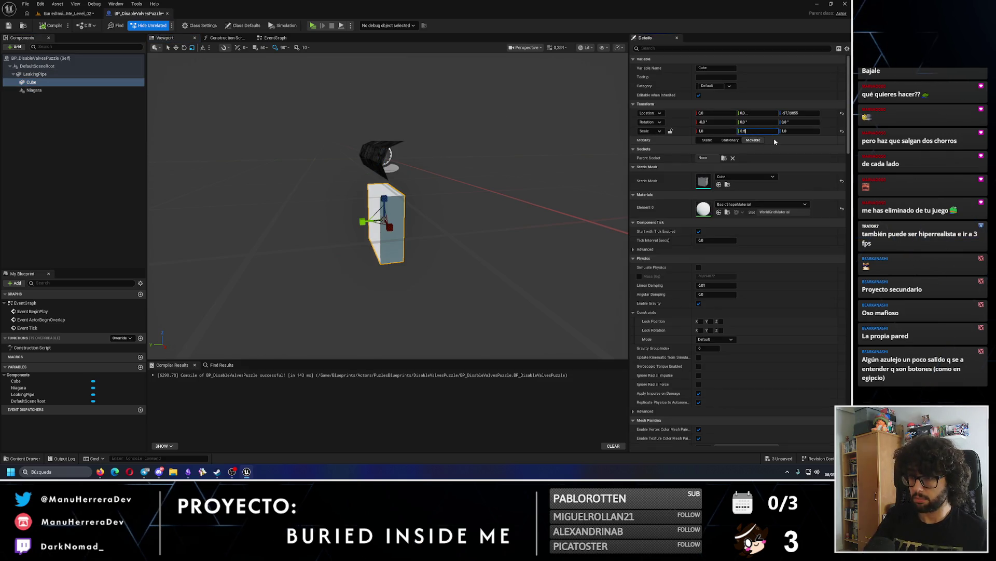
{"action": "key", "text": "Return"}
{"action": "key", "text": "Return"}
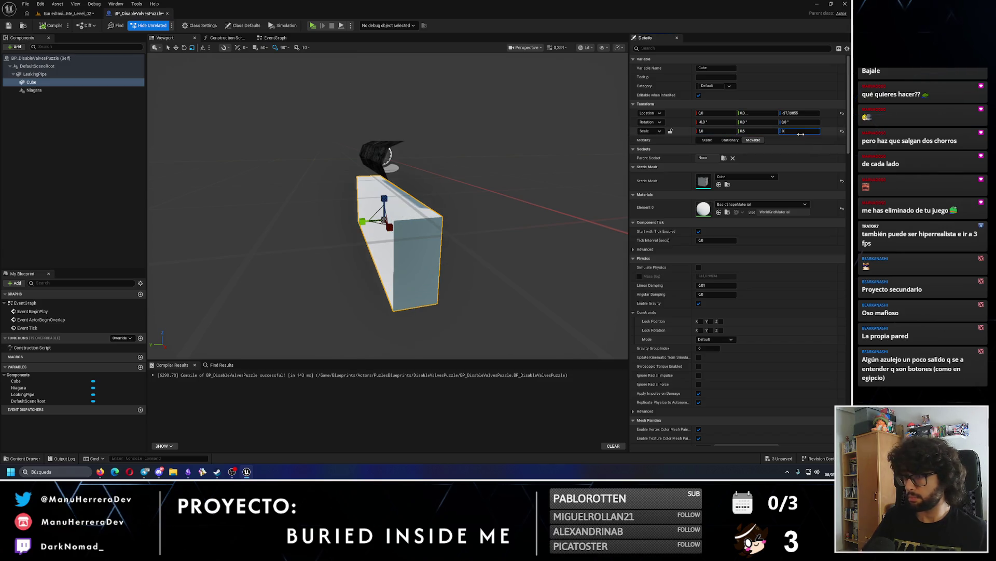
{"action": "left_click", "coordinate": [801, 131]}
{"action": "type", "text": "3"}
{"action": "key", "text": "Return"}
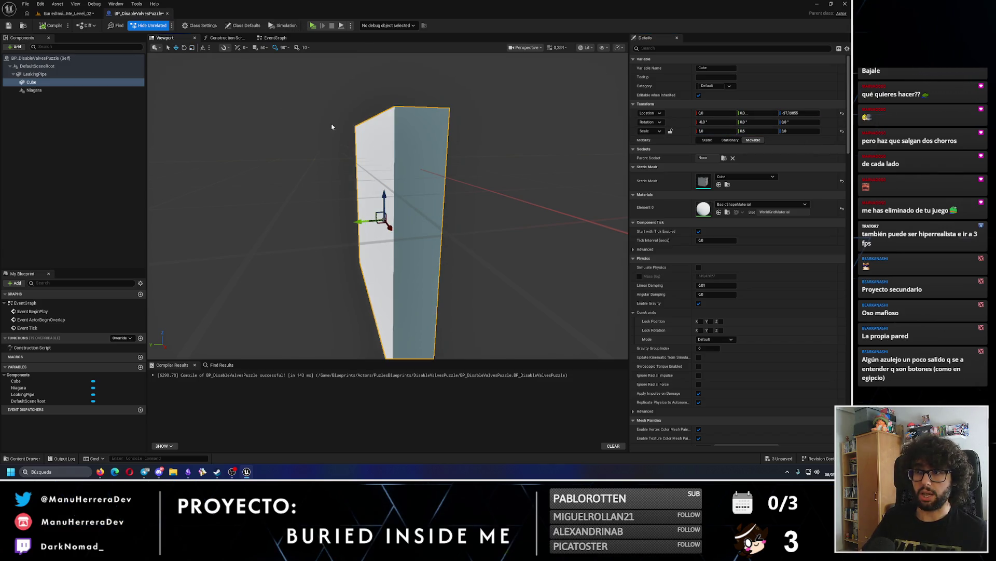